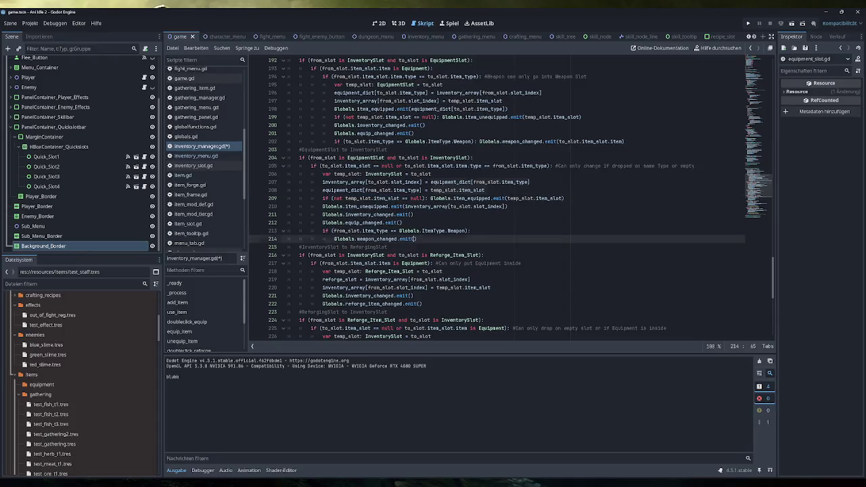
Step: Close the line 214 weapon_changed emit, save the script, and run the game to its inventory panel
type(")")
key("ctrl+s")
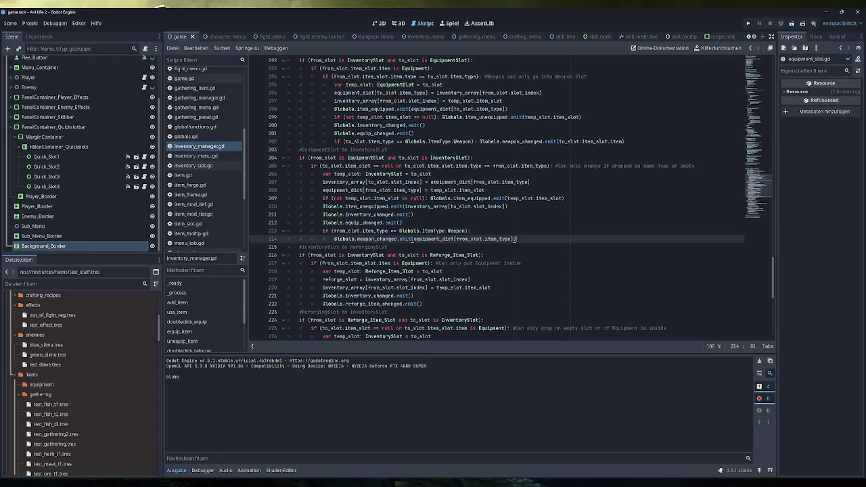
left_click(748, 23)
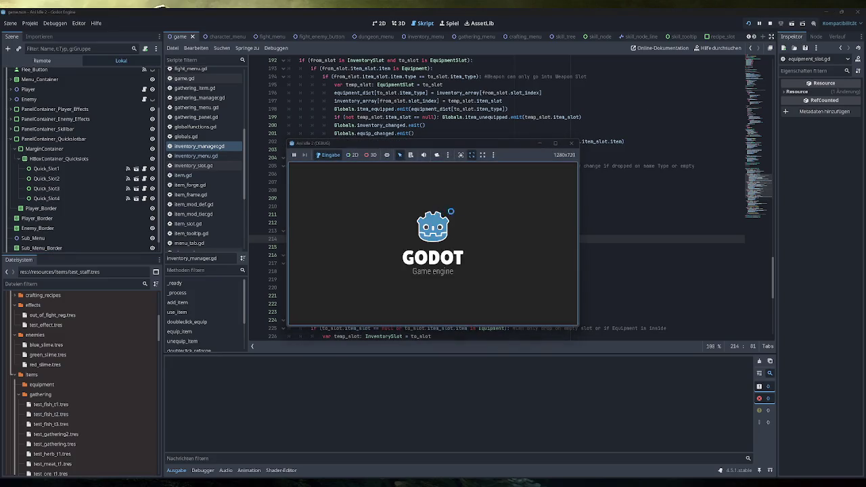
left_click(329, 245)
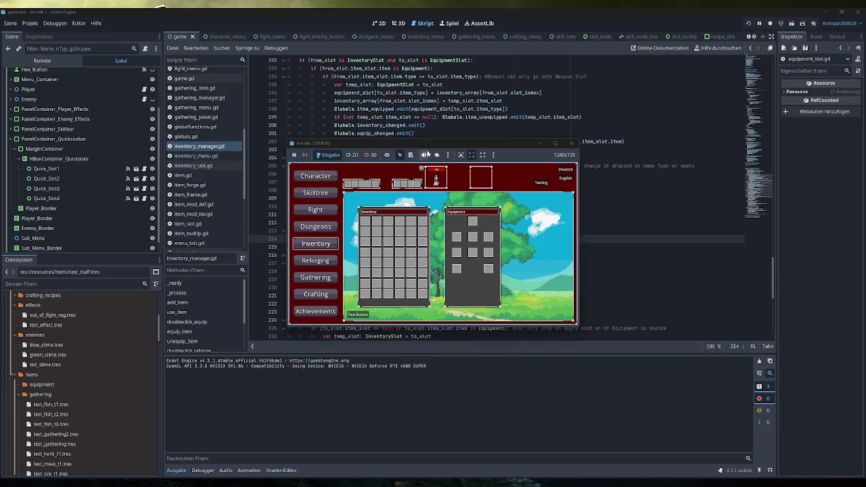
Step: Maximize the game, add test items, equip a staff, then drag it back while checking stats
double_click(425, 144)
left_click(226, 448)
right_click(277, 191)
left_click(155, 61)
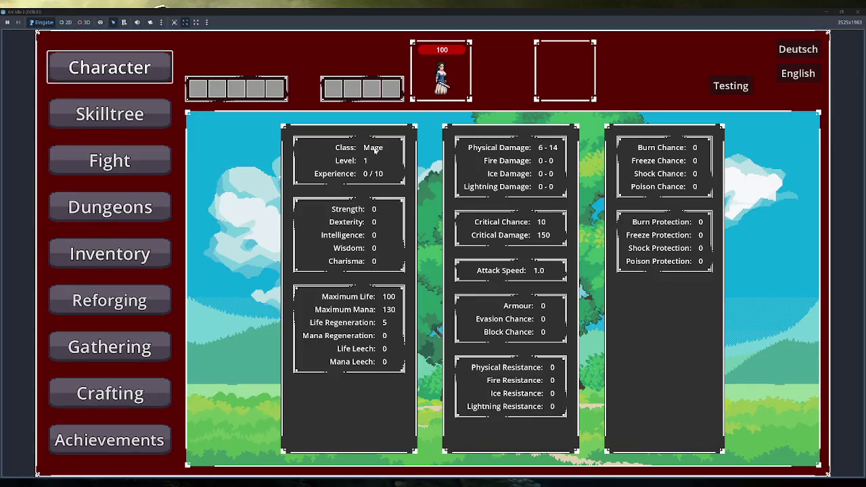
left_click(136, 255)
left_click_drag(499, 234, 372, 306)
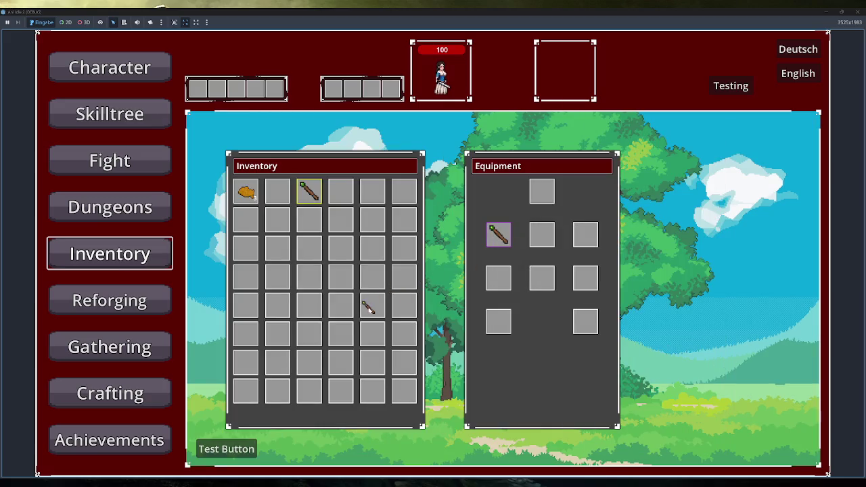
left_click(116, 76)
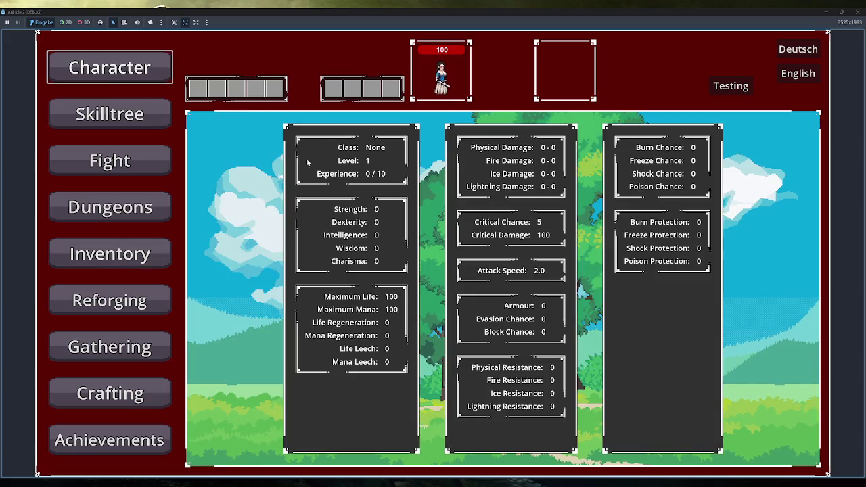
left_click(136, 255)
Step: Re-equip the staff, compare character stats, then unequip it and check stats again
right_click(371, 306)
left_click(167, 69)
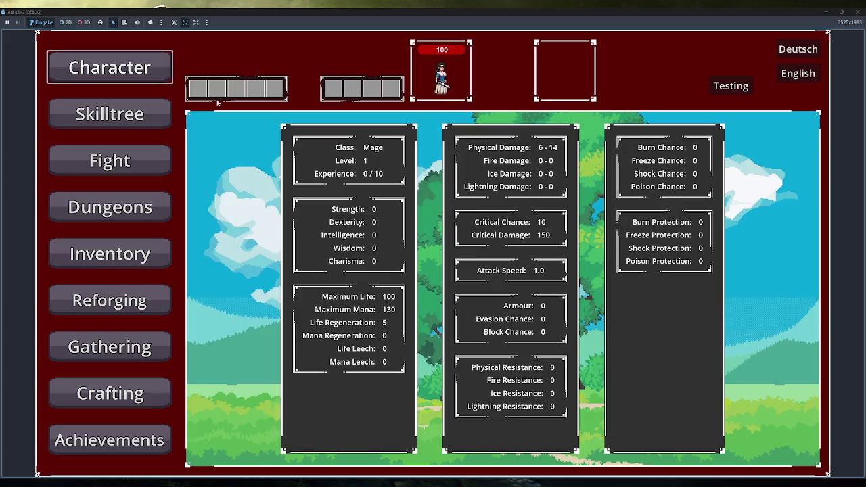
left_click(141, 255)
right_click(499, 237)
left_click(161, 75)
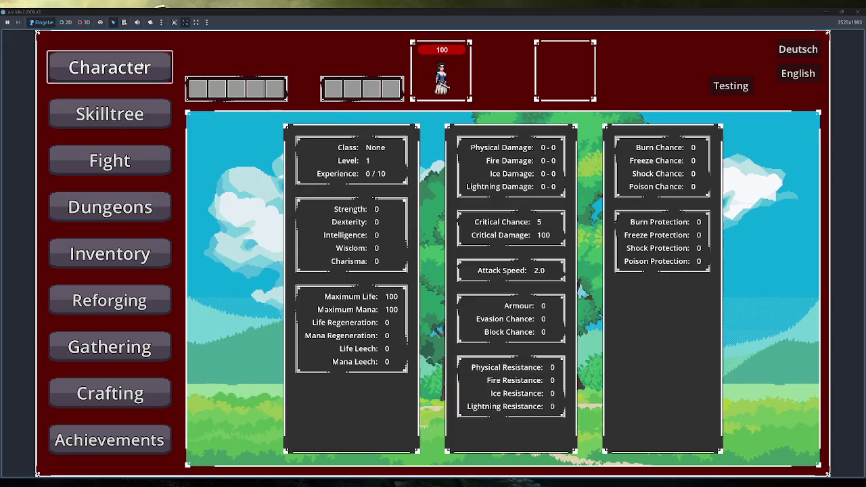
left_click(142, 256)
Step: Equip and unequip the other staff, confirm stats reset to Class None, and close the game
right_click(309, 191)
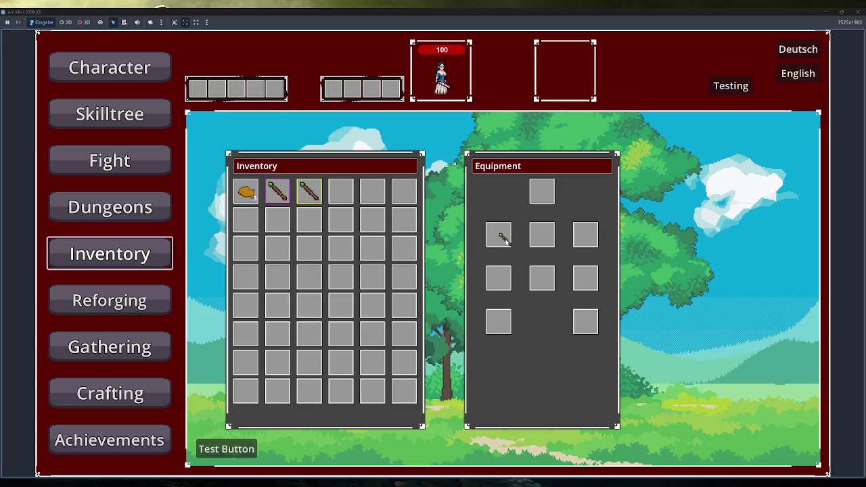
left_click(168, 74)
left_click(143, 255)
right_click(499, 235)
left_click(165, 73)
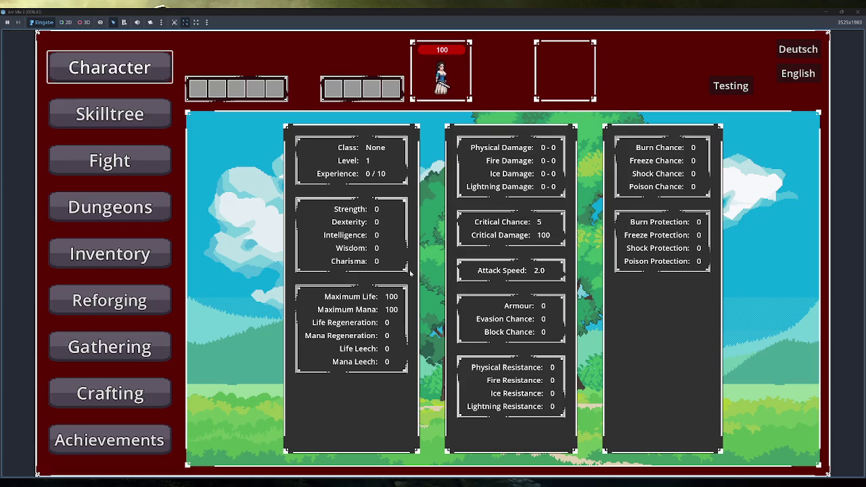
key("F8")
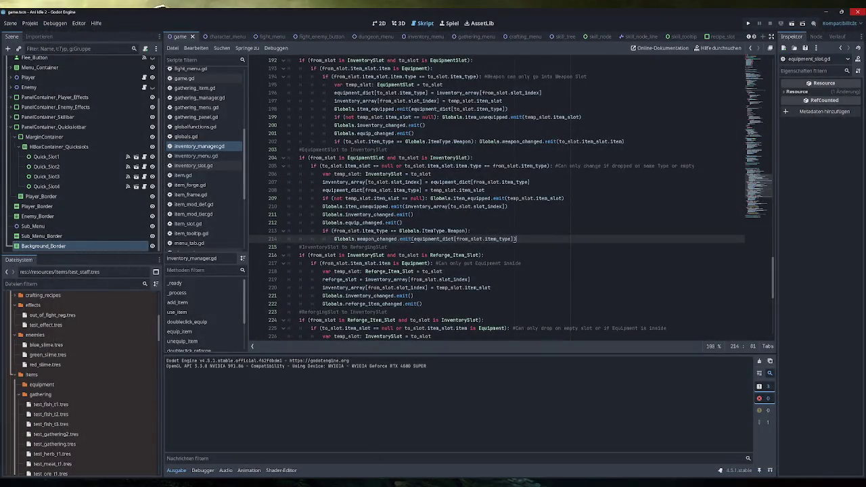
Step: Glance at the crossed-off Excalidraw to-do notes in Obsidian, then return to Godot
key("alt+Tab")
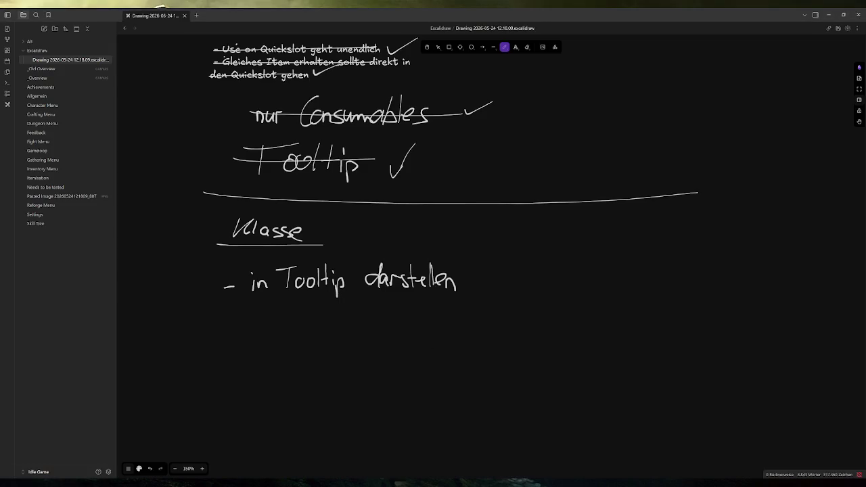
key("alt+Tab")
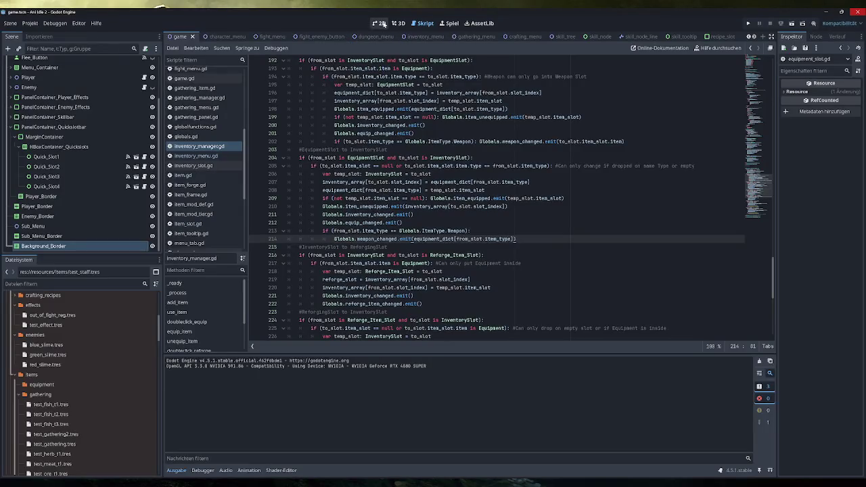
Step: Switch to the 2D workspace and scroll around the current scene
left_click(381, 23)
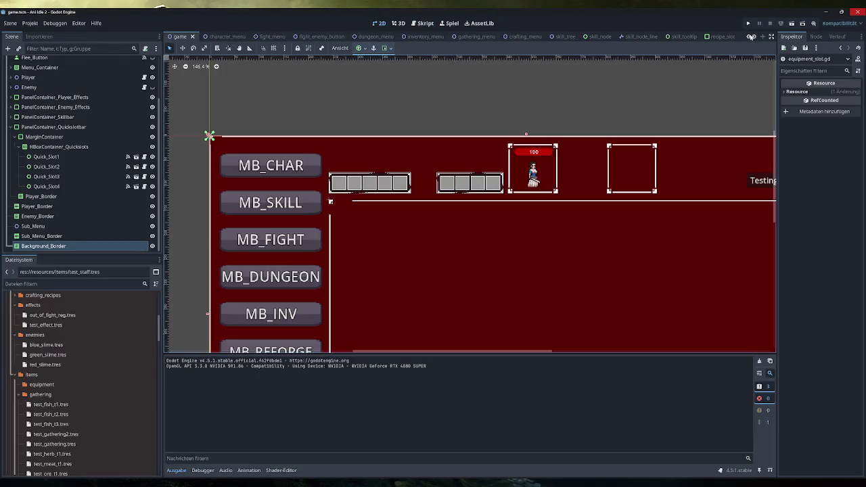
scroll(704, 108, "up", 2)
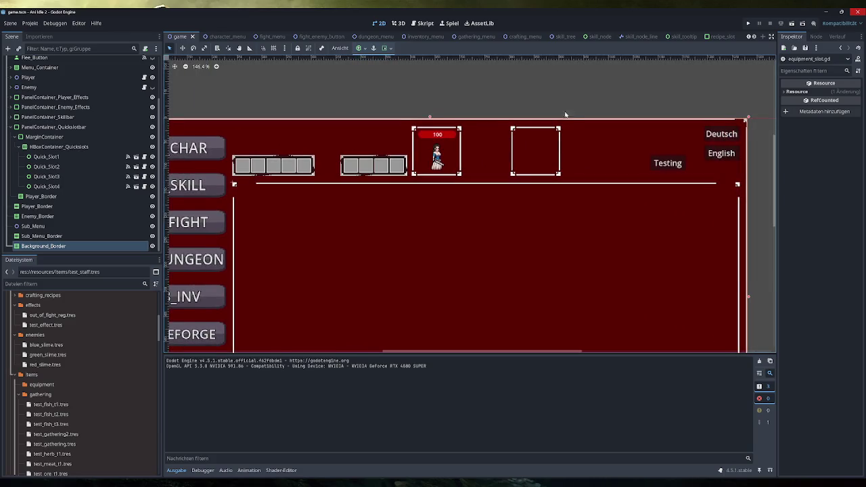
scroll(568, 115, "down", 3)
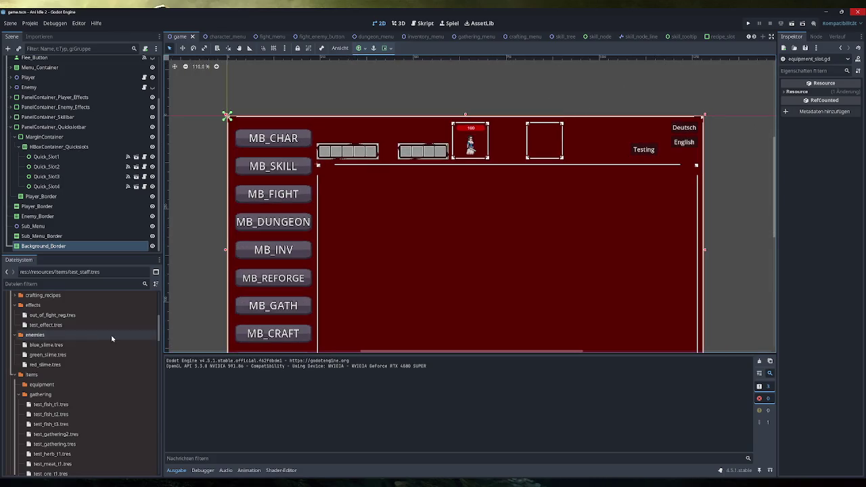
scroll(110, 335, "down", 5)
scroll(107, 366, "down", 5)
scroll(107, 366, "up", 4)
scroll(107, 366, "up", 1)
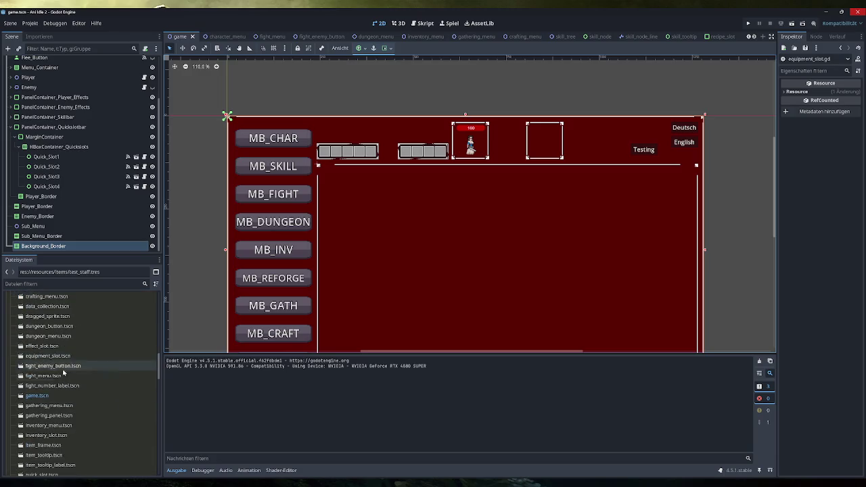
scroll(65, 399, "down", 1)
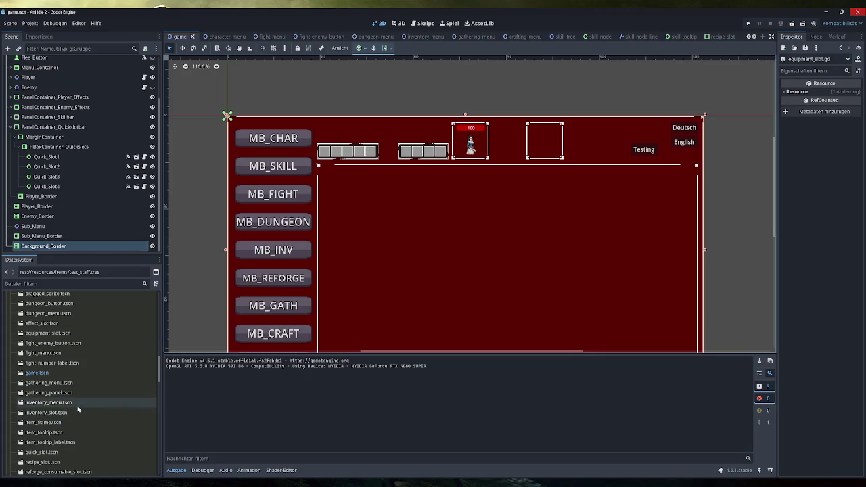
scroll(76, 407, "down", 1)
Step: Filter FileSystem by 'toolt', open item_tooltip.tscn, clear the filter, and run the game
left_click(75, 283)
type("toolti")
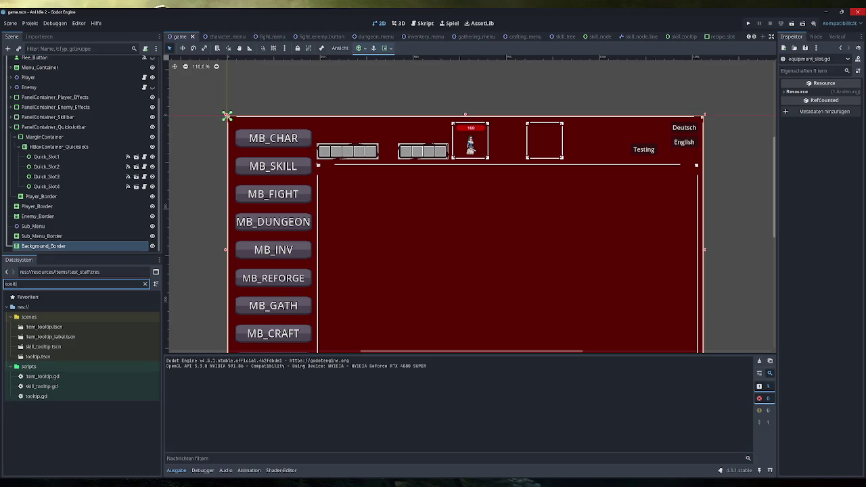
double_click(61, 327)
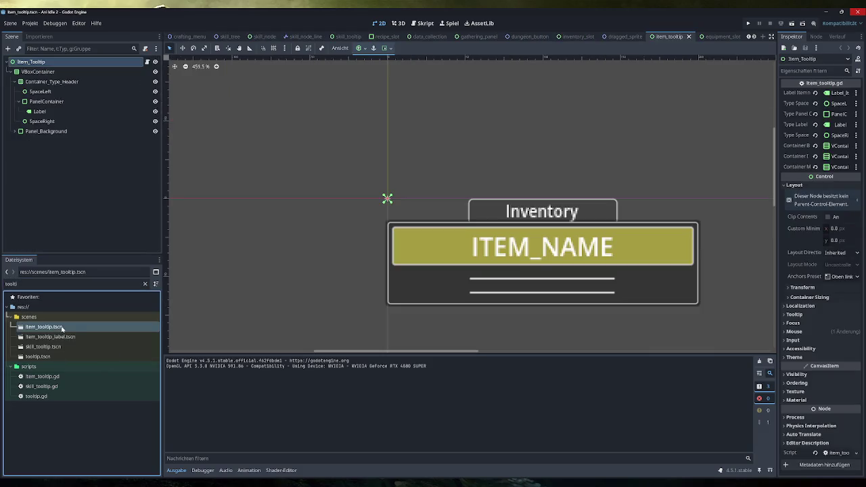
left_click(144, 284)
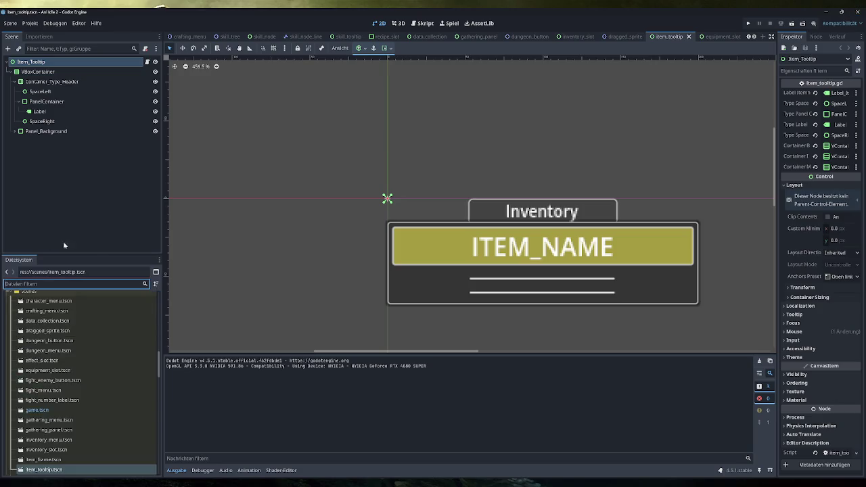
scroll(507, 170, "down", 2)
scroll(507, 170, "right", 2)
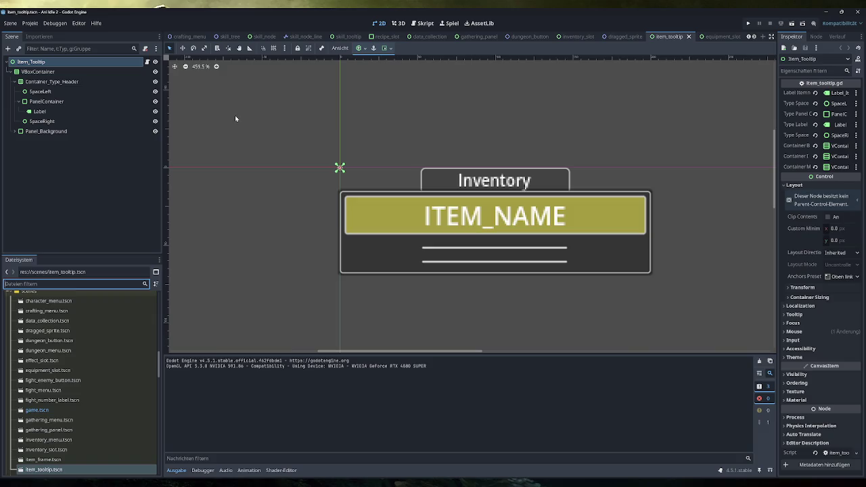
left_click(749, 24)
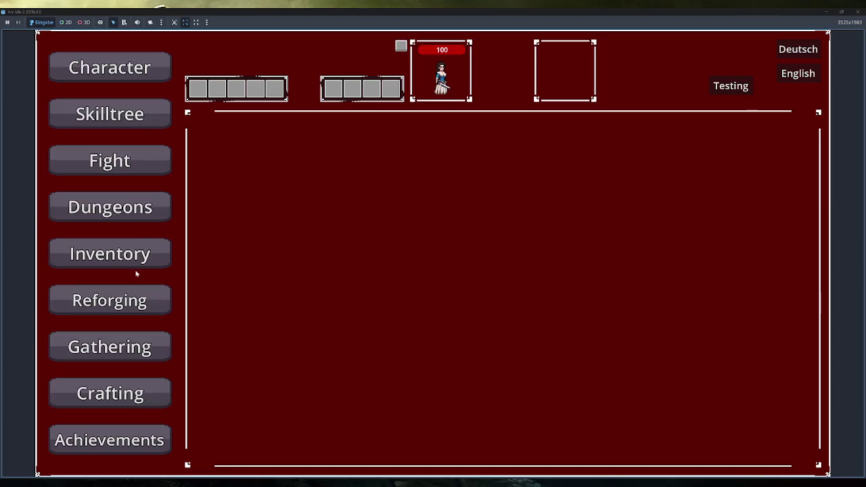
left_click(129, 260)
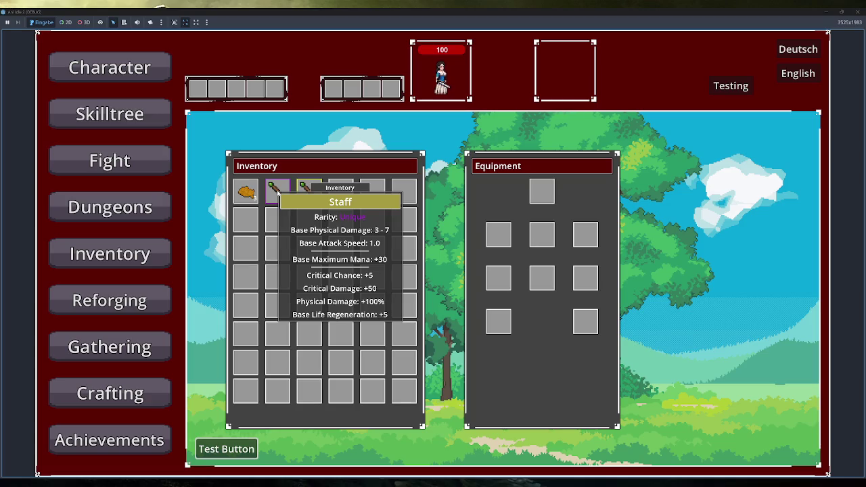
left_click(855, 11)
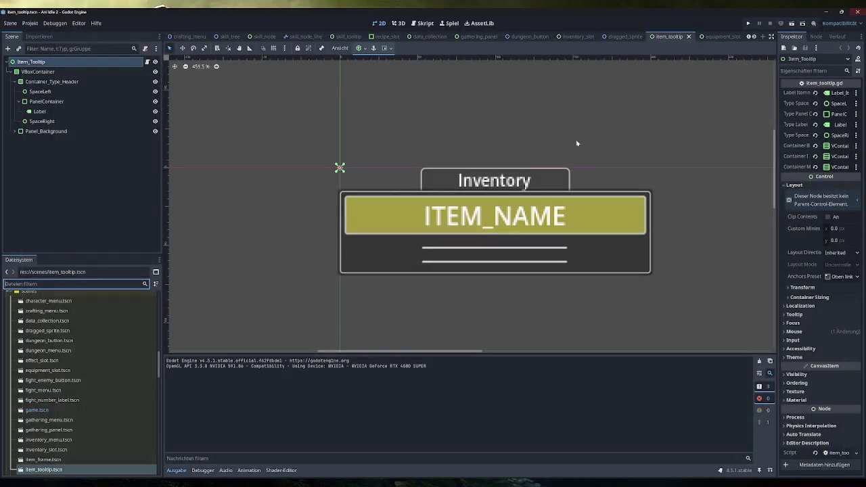
Step: Open globalfunctions.gd at create_item_tooltip and insert an empty line at line 41
left_click(422, 23)
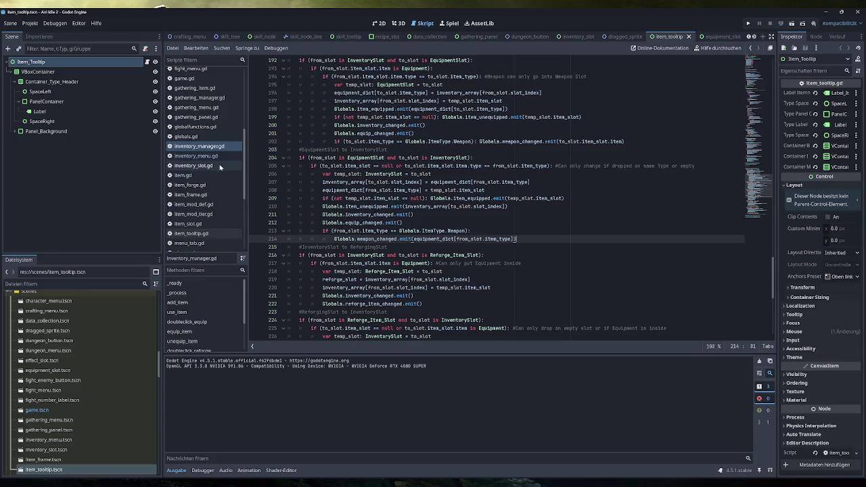
scroll(213, 172, "up", 1)
left_click(213, 150)
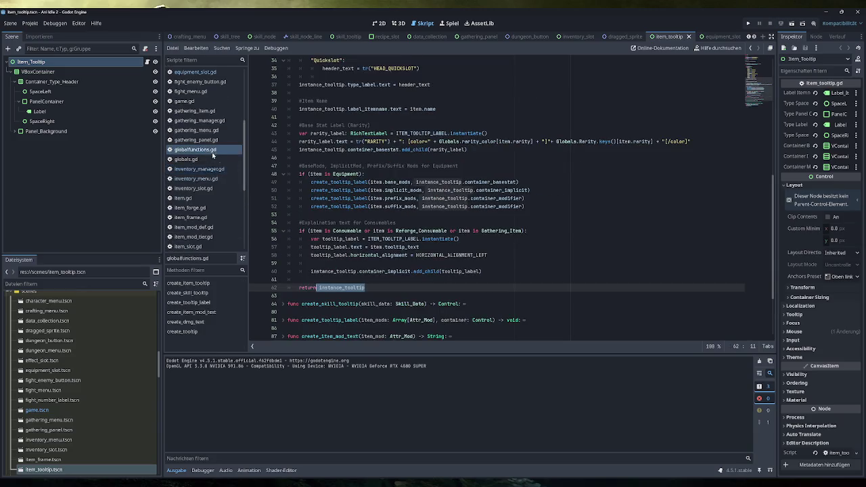
scroll(514, 196, "up", 3)
scroll(514, 196, "up", 3)
scroll(514, 196, "up", 4)
scroll(514, 196, "down", 3)
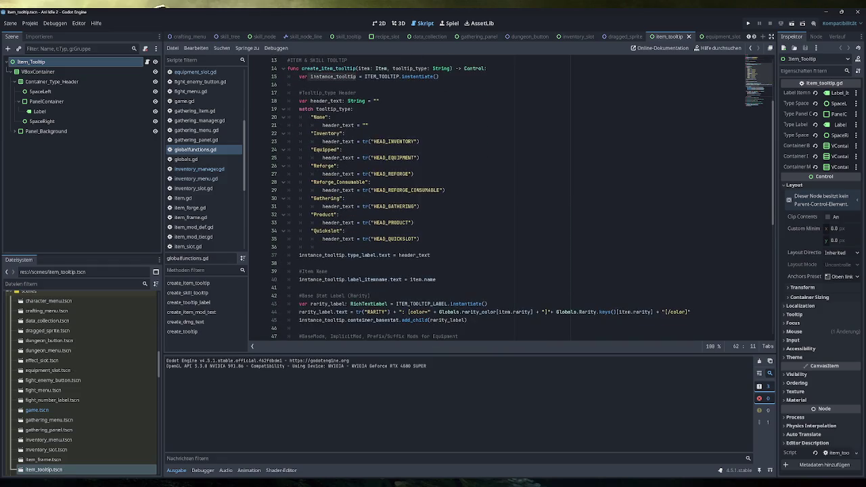
scroll(514, 196, "down", 5)
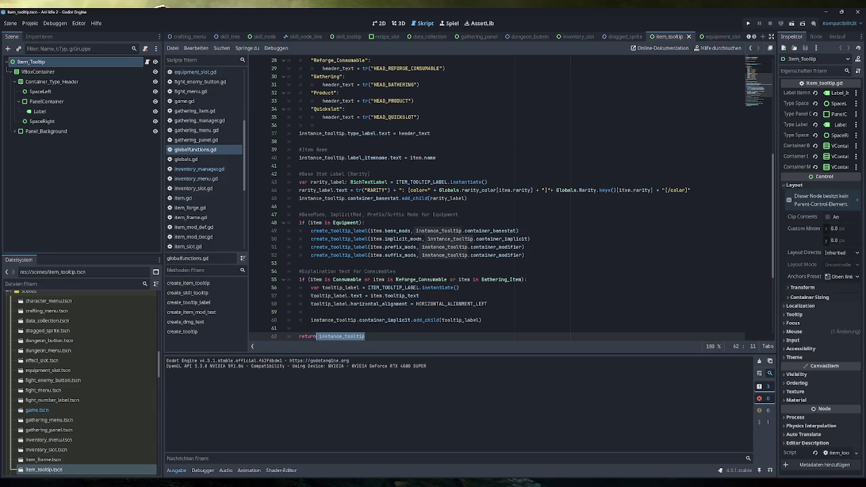
left_click(300, 166)
key("Return")
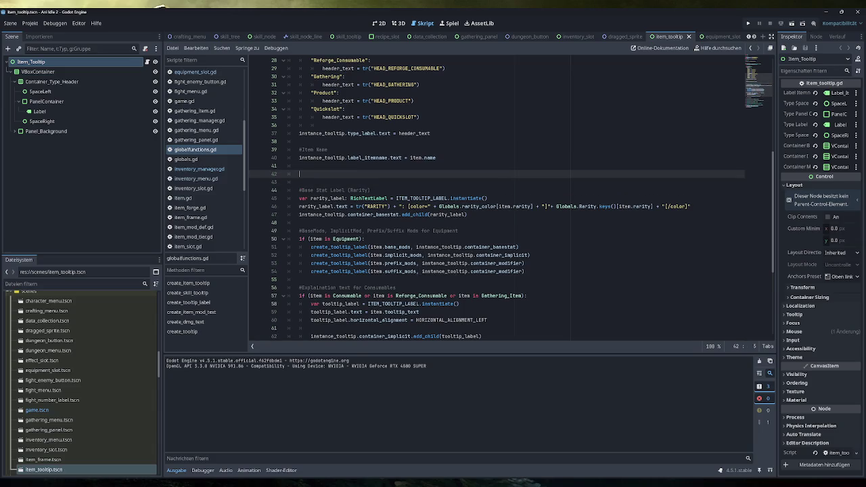
Step: Add a #Character Class comment and paste a copy of the three rarity_label lines beneath it
type("#Cla")
type("ss")
type("Character")
key("Return")
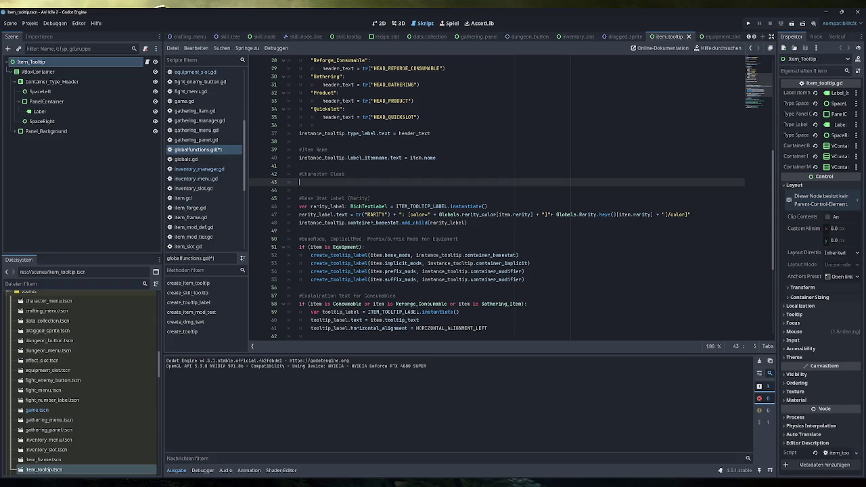
key("Down")
key("Down")
key("Down")
key("Down")
key("Down")
key("End")
key("shift+Up")
key("shift+Up")
key("shift+Home")
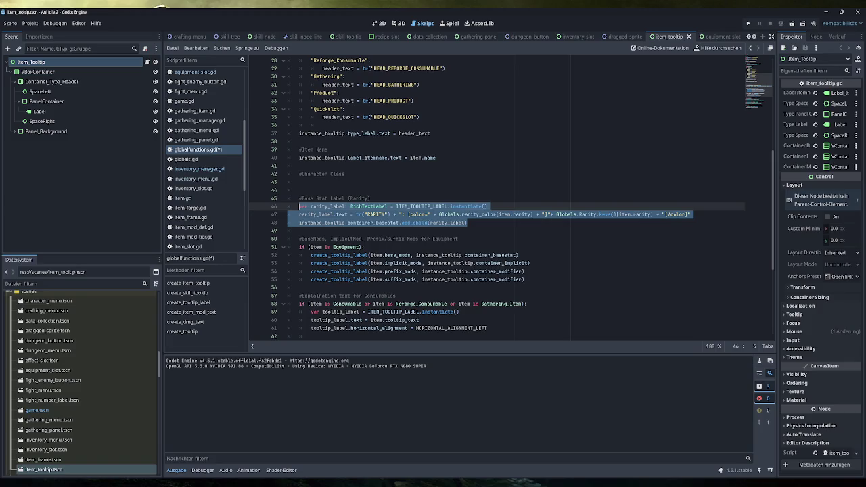
key("ctrl+c")
key("Up")
key("Up")
key("Up")
key("ctrl+v")
Step: Rename rarity_label to class_label throughout the three copied lines
left_click(329, 182)
left_click_drag(328, 182, 310, 182)
type("class")
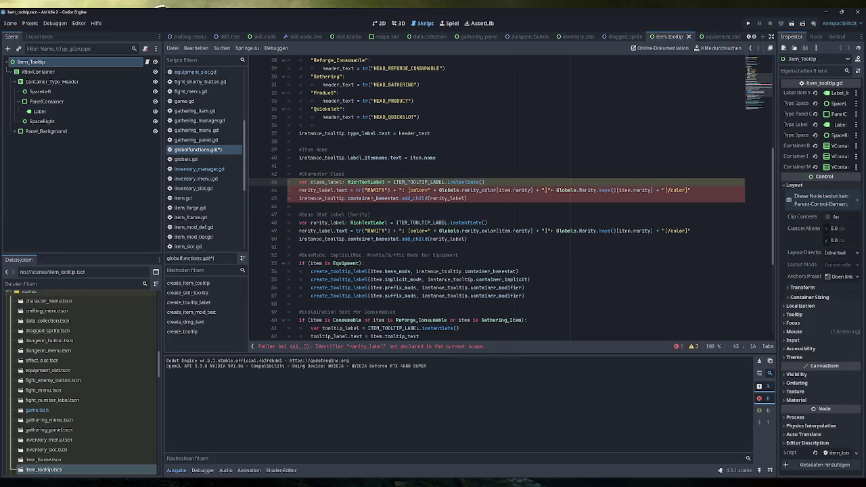
double_click(327, 182)
key("ctrl+c")
double_click(313, 190)
key("ctrl+v")
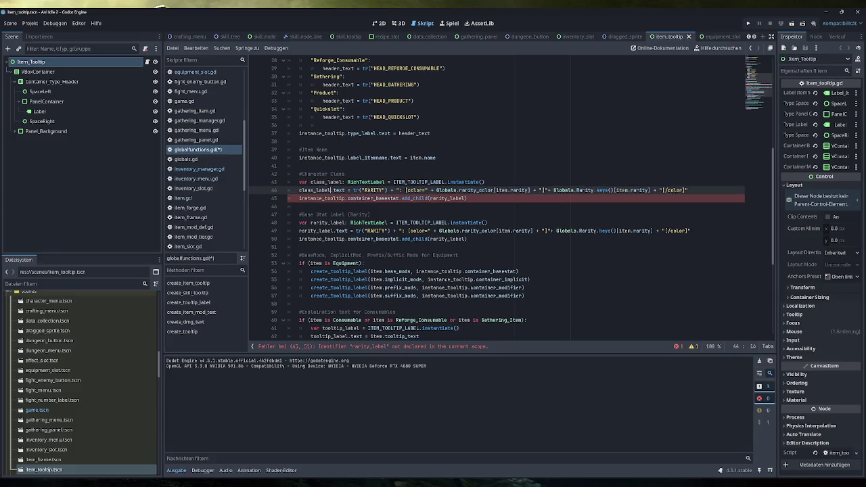
left_click(325, 198)
double_click(446, 198)
key("ctrl+v")
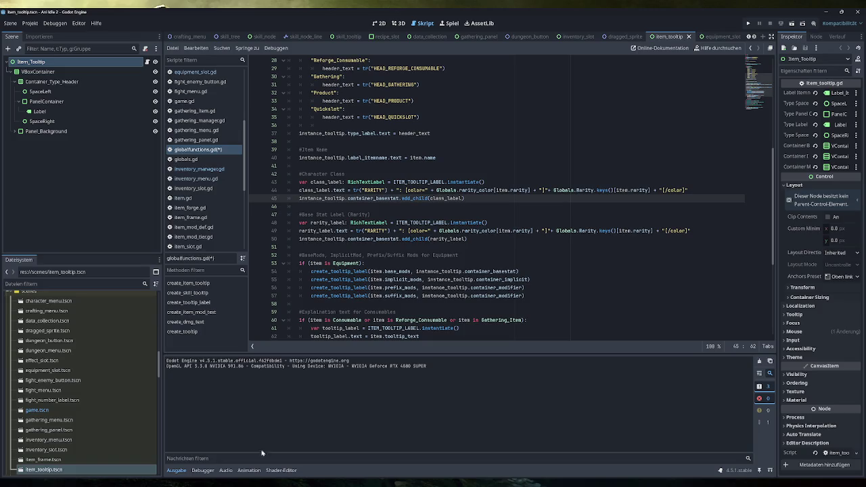
key("alt+Tab")
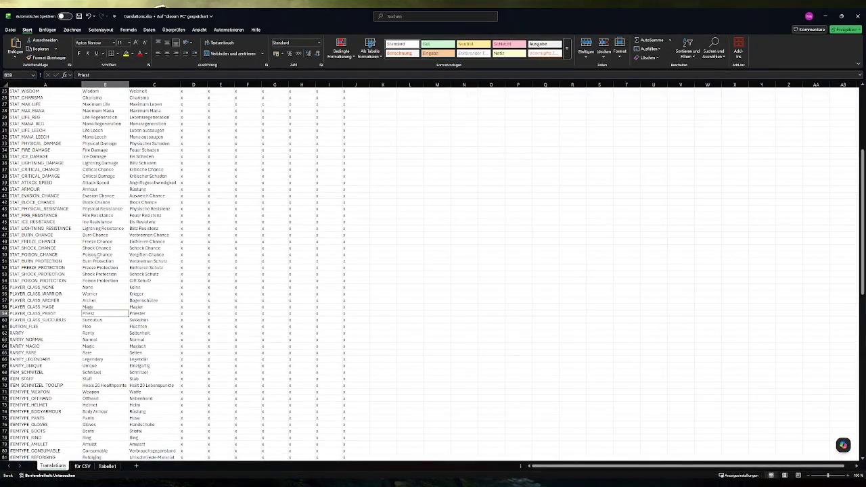
scroll(65, 317, "up", 4)
scroll(61, 318, "up", 4)
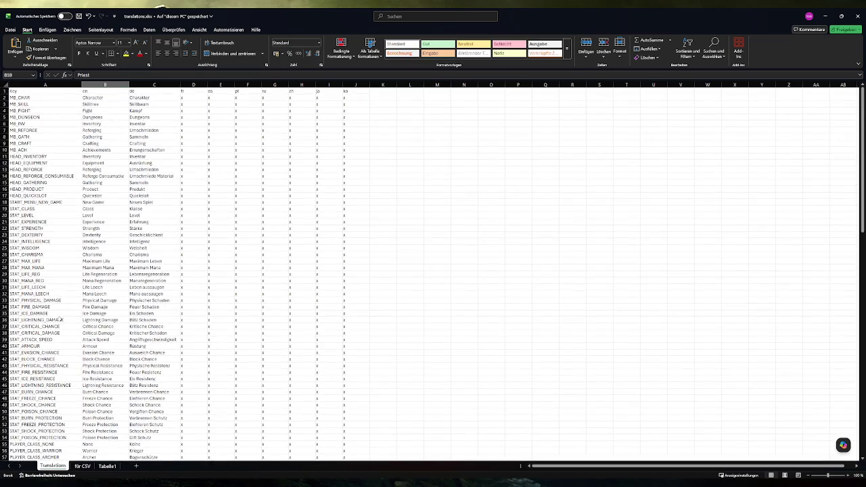
left_click(32, 209)
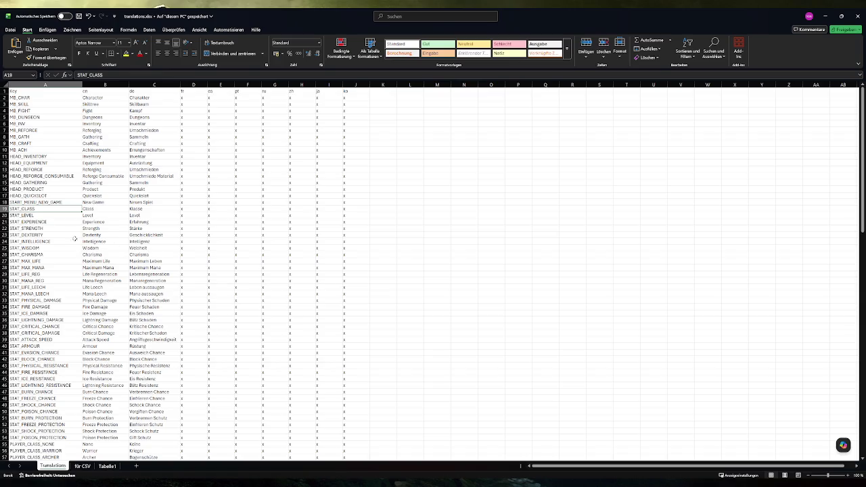
scroll(61, 244, "down", 2)
scroll(61, 243, "down", 4)
scroll(61, 243, "up", 6)
key("alt+Tab")
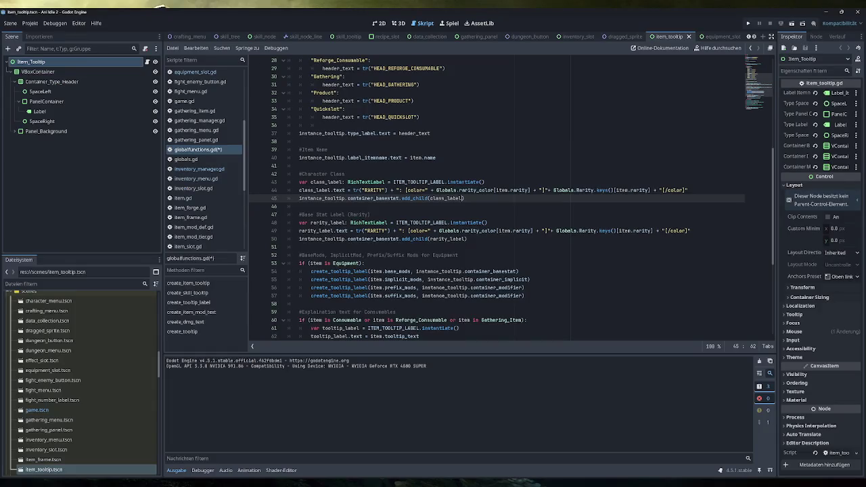
Step: Change the tr("RARITY") key on line 44 to tr("STAT_CLASS")
double_click(373, 190)
type("SAT")
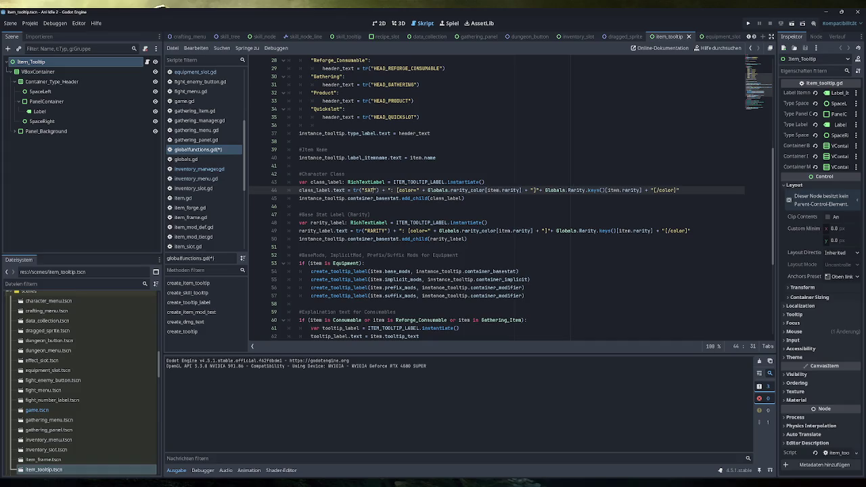
type("_CLASS")
left_click(367, 190)
type("T")
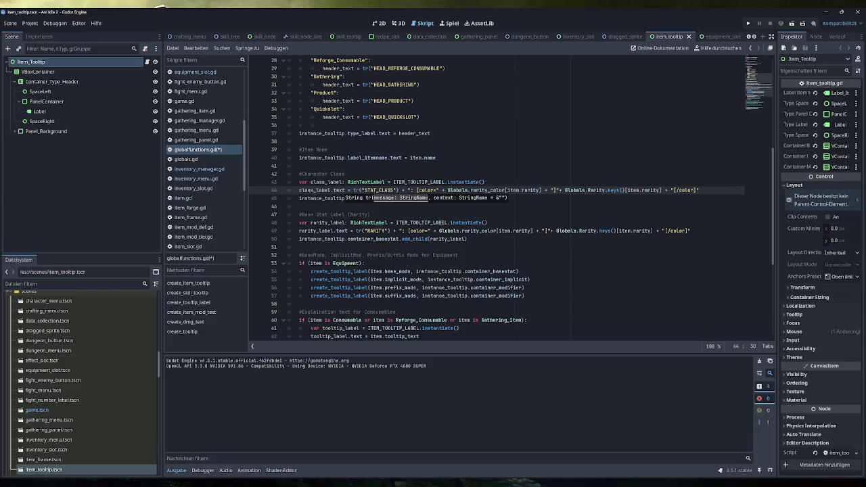
key("Up")
key("Up")
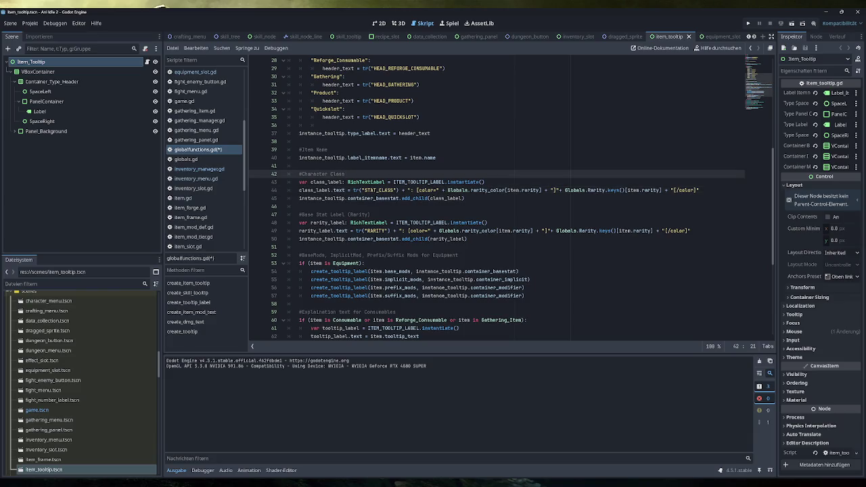
Step: Remove the rarity colour tags and swap Globals.Rarity for Globals.PlayerClass on line 44
left_click(564, 190)
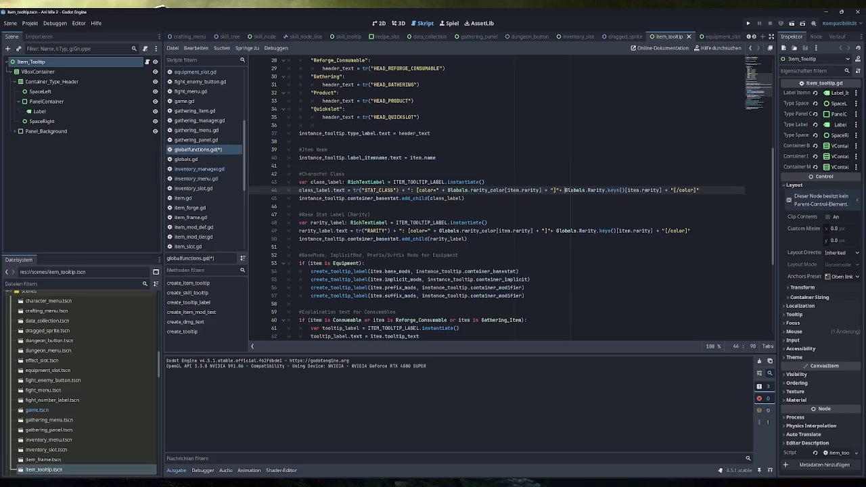
key("ctrl+shift+Left")
key("ctrl+shift+Left")
key("ctrl+shift+Left")
key("ctrl+shift+Left")
key("ctrl+shift+Left")
key("ctrl+shift+Left")
key("BackSpace")
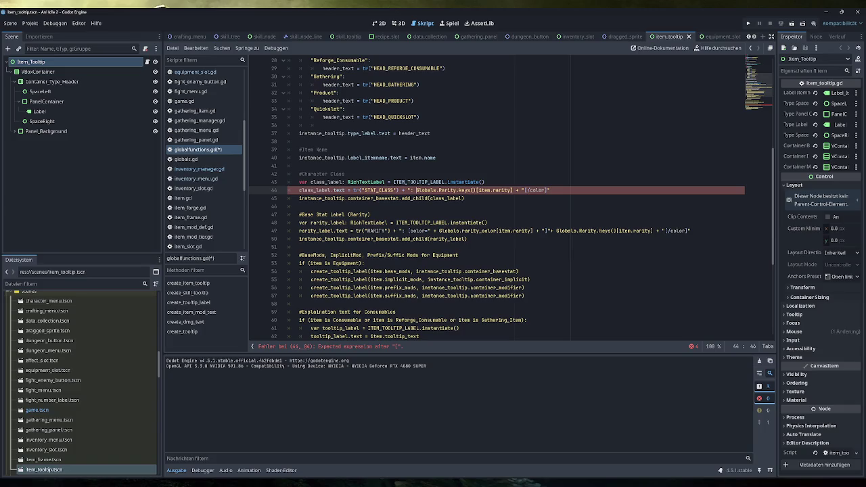
type("\"")
type(" +")
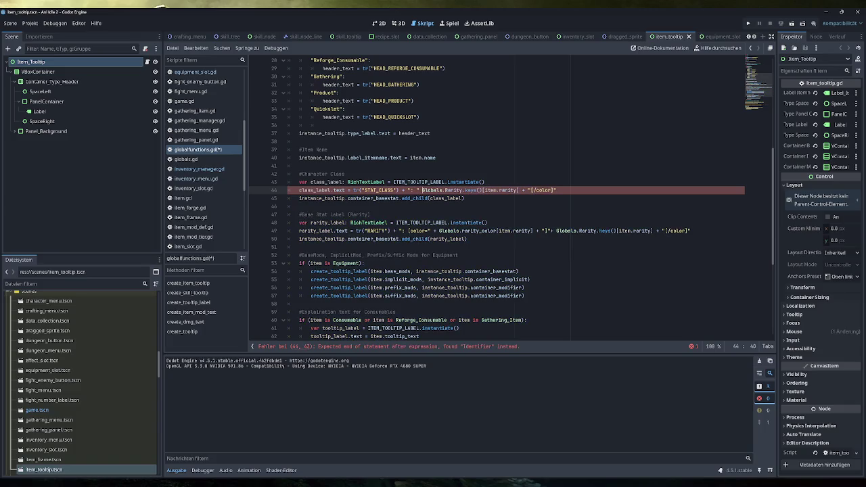
key("End")
key("ctrl+shift+Left")
key("ctrl+shift+Left")
key("ctrl+shift+Left")
key("BackSpace")
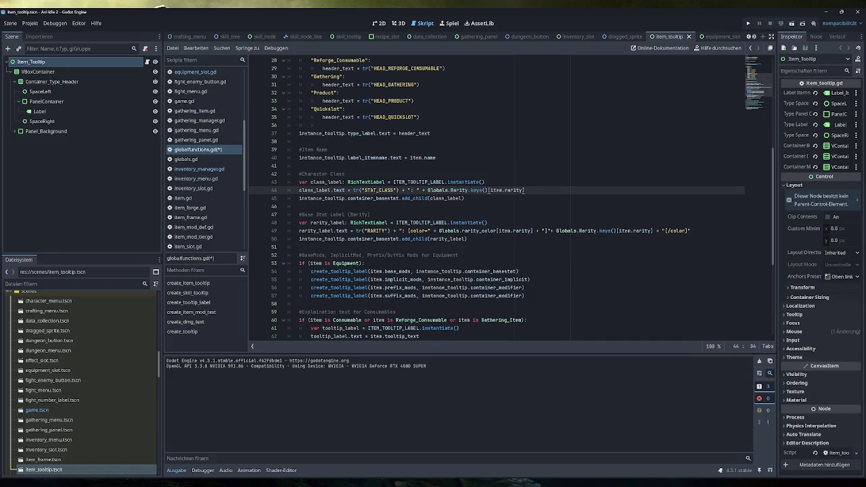
left_click_drag(468, 191, 451, 190)
type("class")
key("Down")
key("Return")
Step: Rework the item.rarity index toward an item field, then open item.gd to check Item fields
left_click(509, 190)
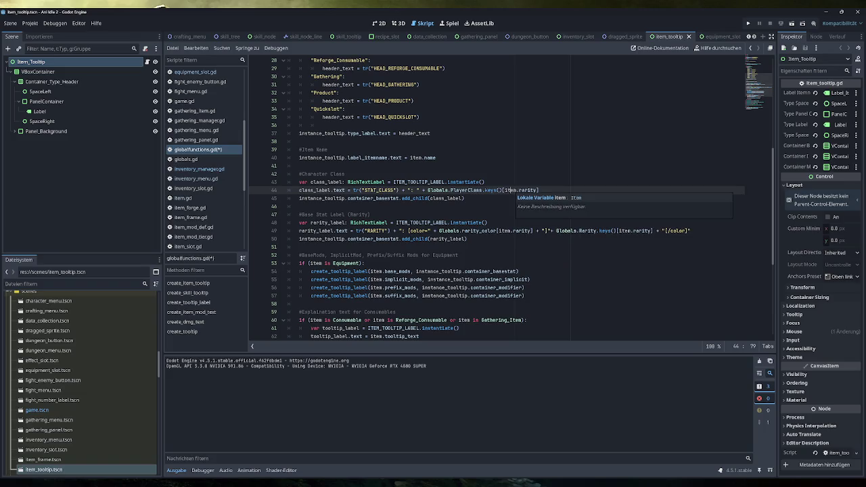
left_click_drag(538, 190, 505, 190)
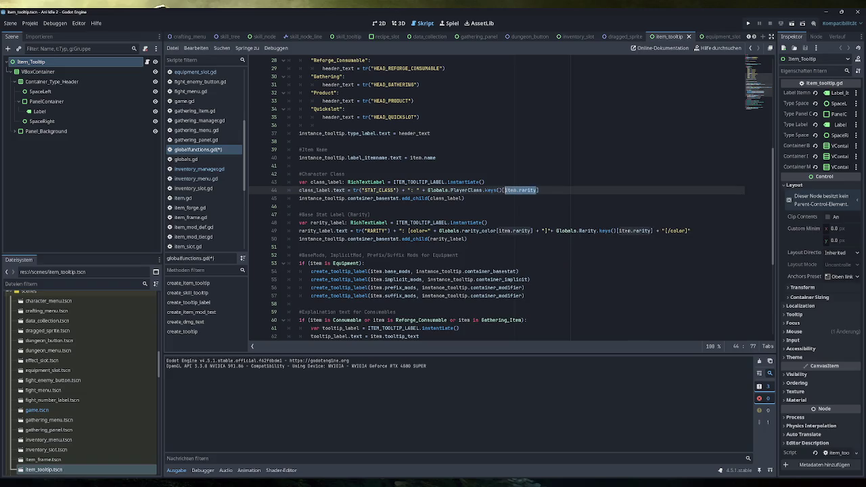
type("player.")
key("BackSpace")
key("BackSpace")
key("BackSpace")
key("BackSpace")
key("BackSpace")
key("BackSpace")
key("BackSpace")
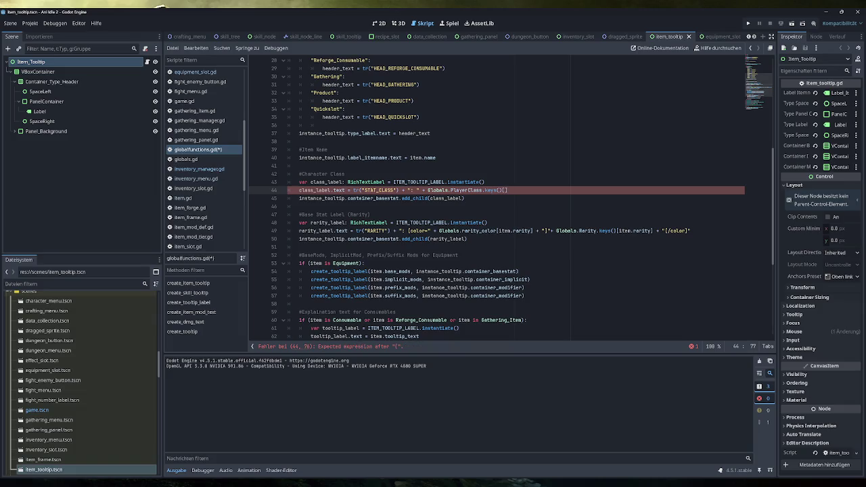
key("ctrl+z")
key("ctrl+z")
double_click(527, 190)
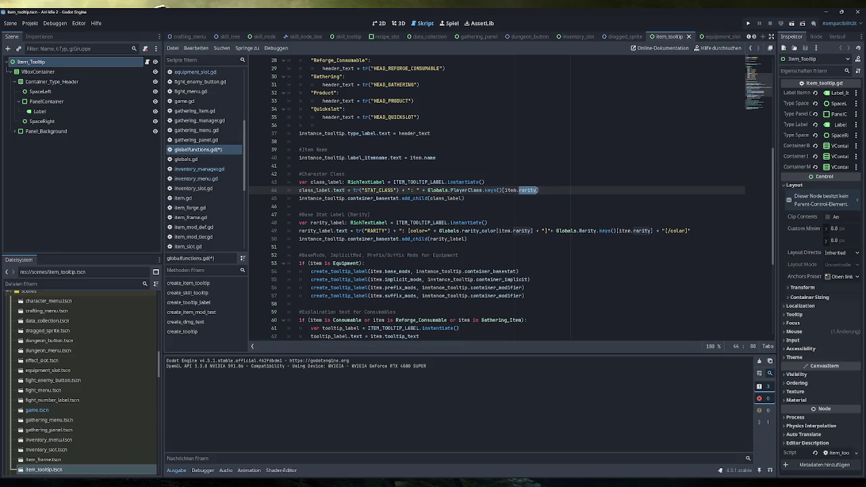
type("item")
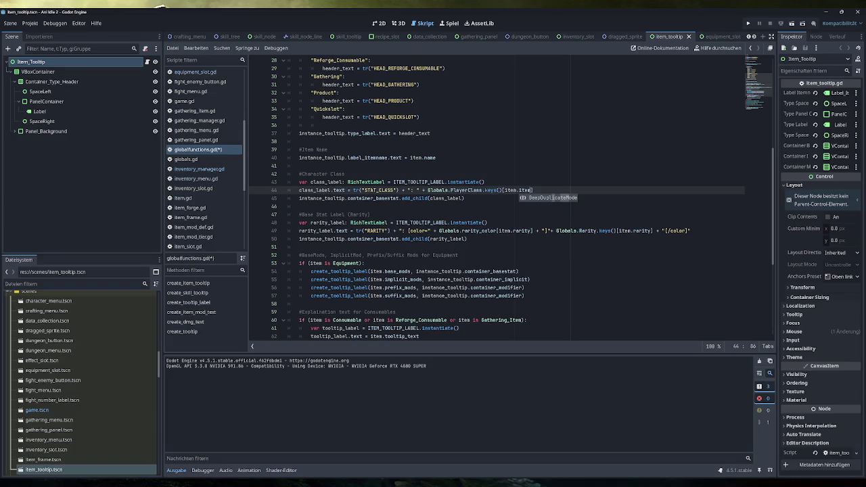
left_click(183, 197)
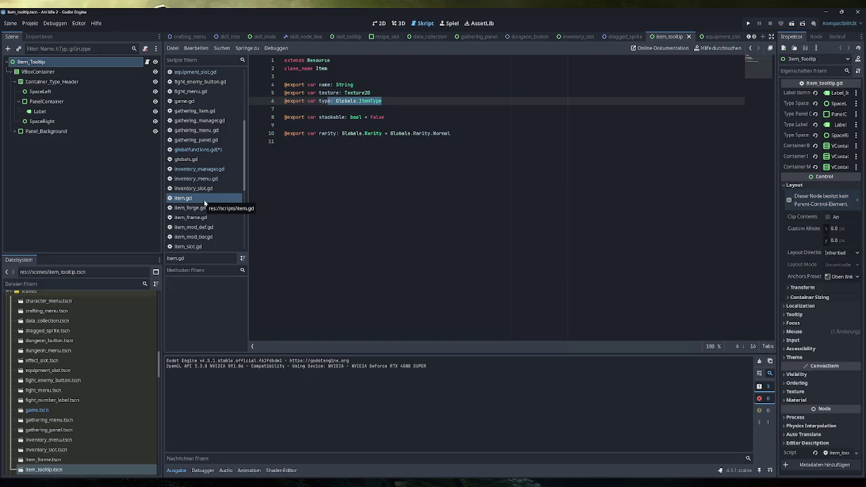
Step: Review the Item and Equipment scripts' fields
scroll(203, 196, "up", 3)
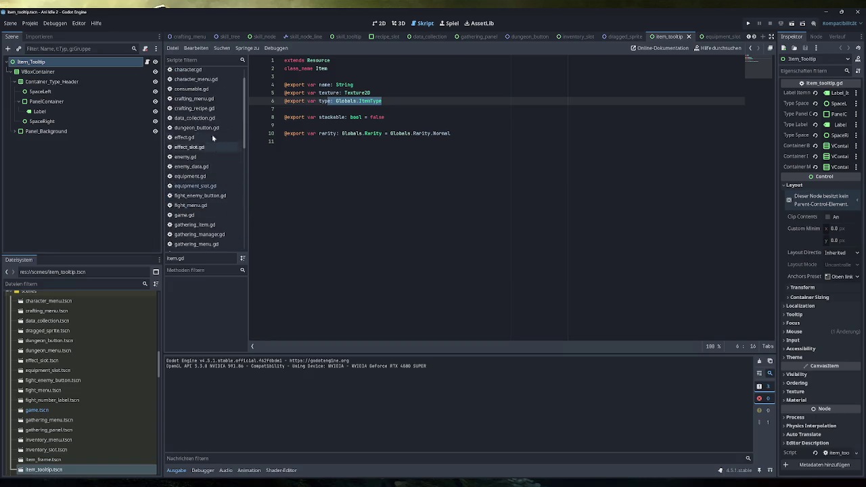
scroll(201, 158, "up", 3)
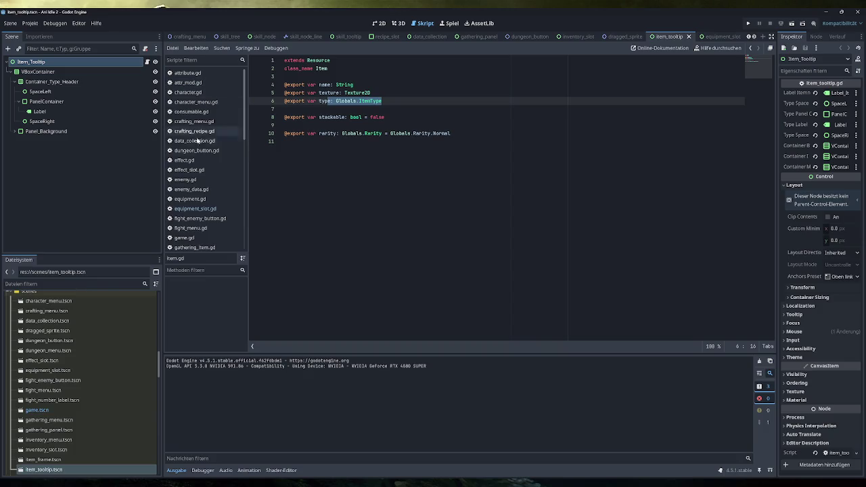
left_click(190, 199)
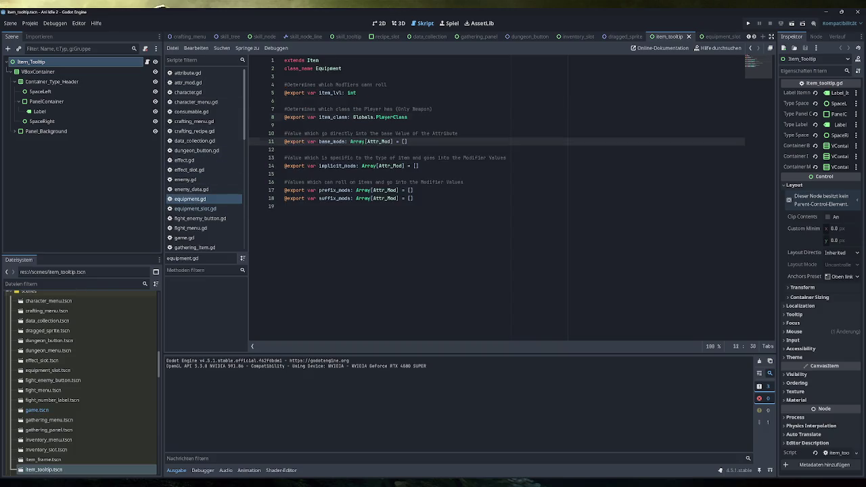
scroll(211, 174, "down", 5)
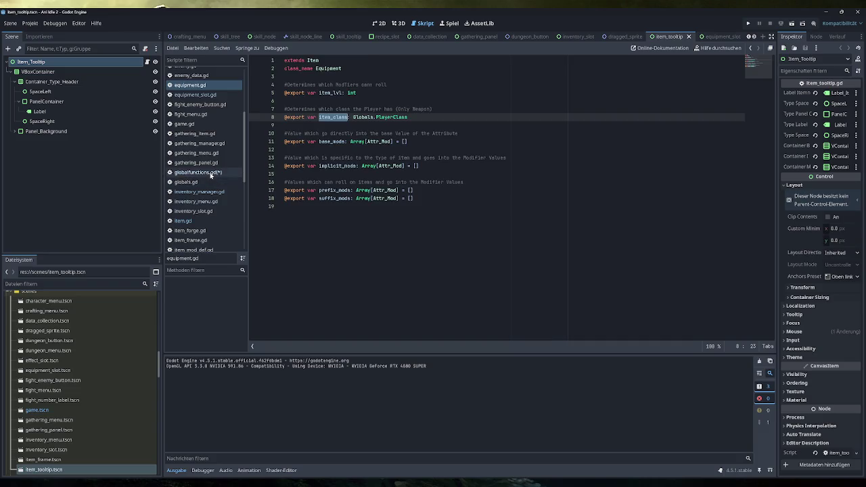
Step: Complete line 44 to index PlayerClass by item.item_class in globalfunctions.gd, save, and run the game
left_click(211, 174)
type("item_class")
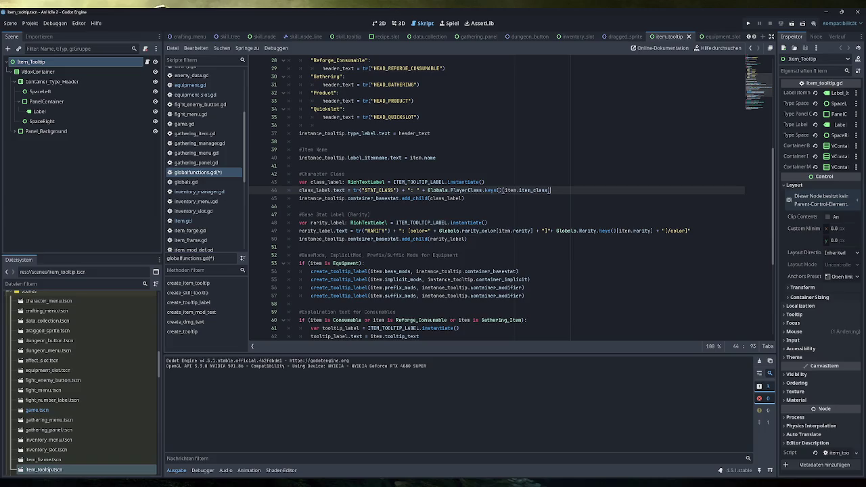
key("ctrl+s")
key("Down")
left_click(747, 23)
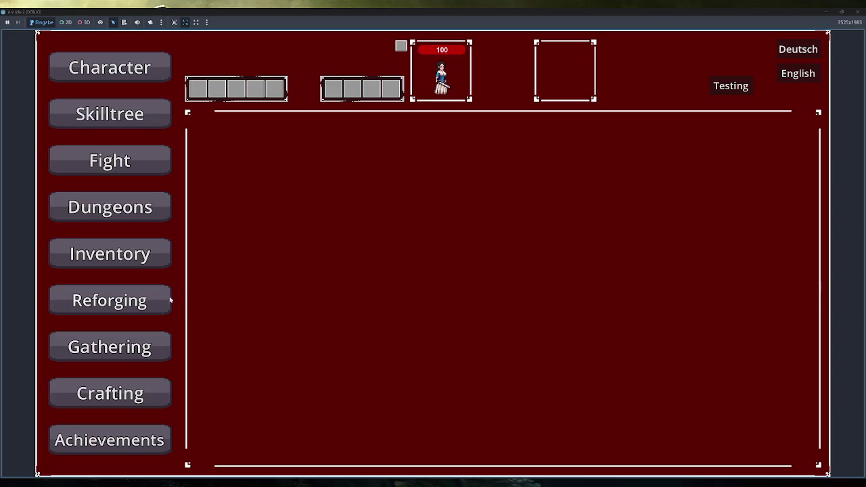
Step: Open the in-game inventory, check the staff tooltip shows Class: Mage, and stop the game
left_click(155, 254)
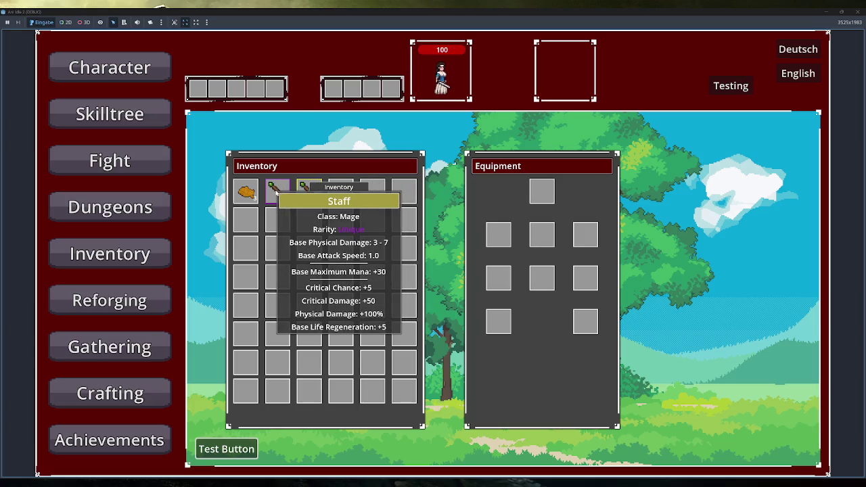
mouse_move(309, 192)
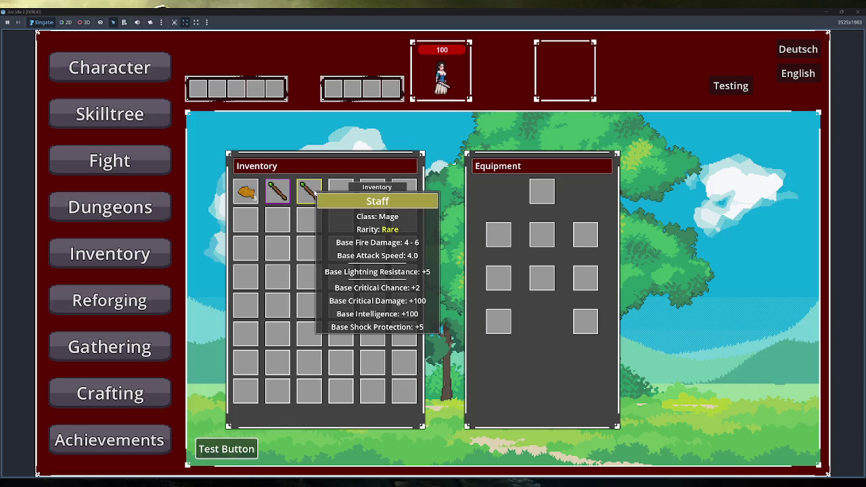
key("F8")
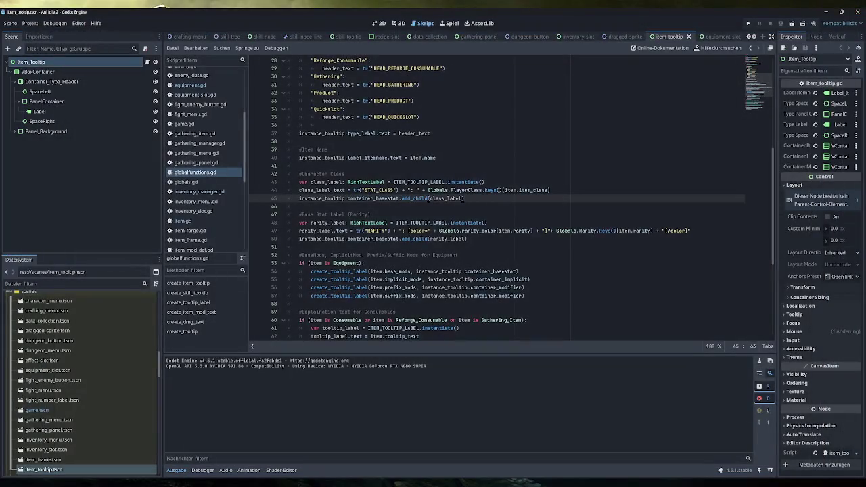
Step: Insert an if line above the class label code with item inside its parentheses
scroll(511, 199, "up", 1)
key("Up")
key("Up")
key("Up")
key("Return")
type("if (")
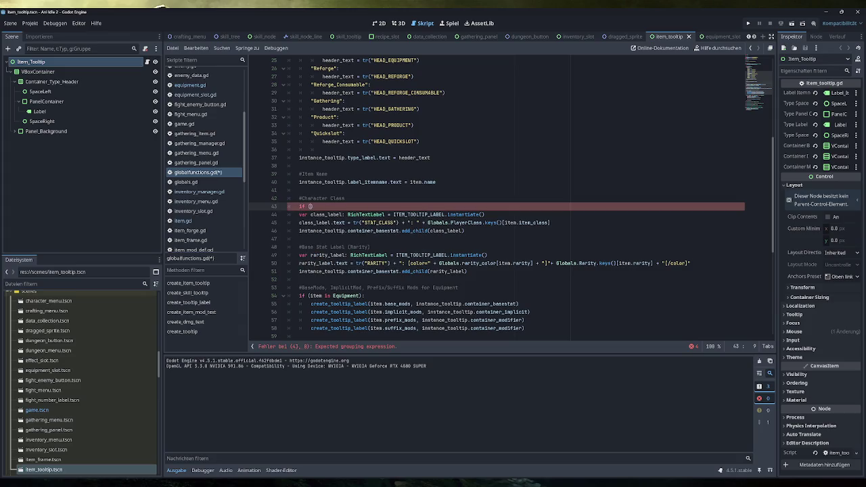
left_click_drag(549, 222, 504, 222)
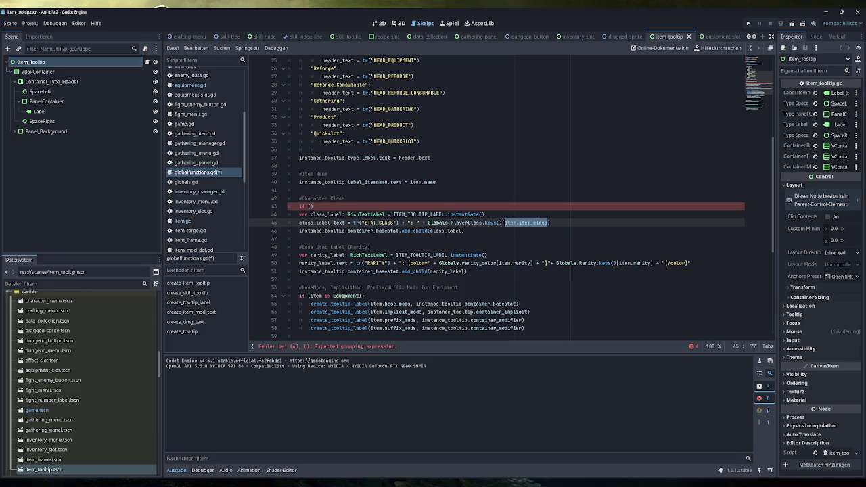
double_click(511, 222)
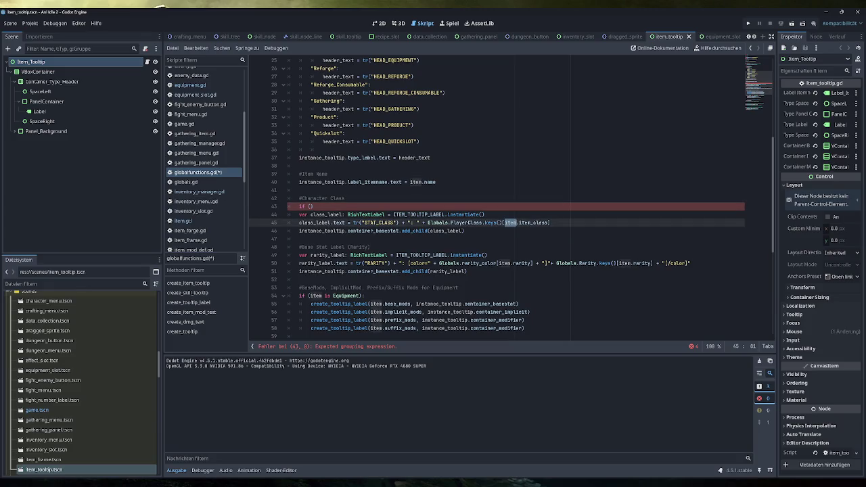
key("ctrl+c")
left_click(309, 206)
key("ctrl+v")
Step: Complete the condition to item.type == Globals.ItemType.Weapon and indent the three class lines under it
type(".t")
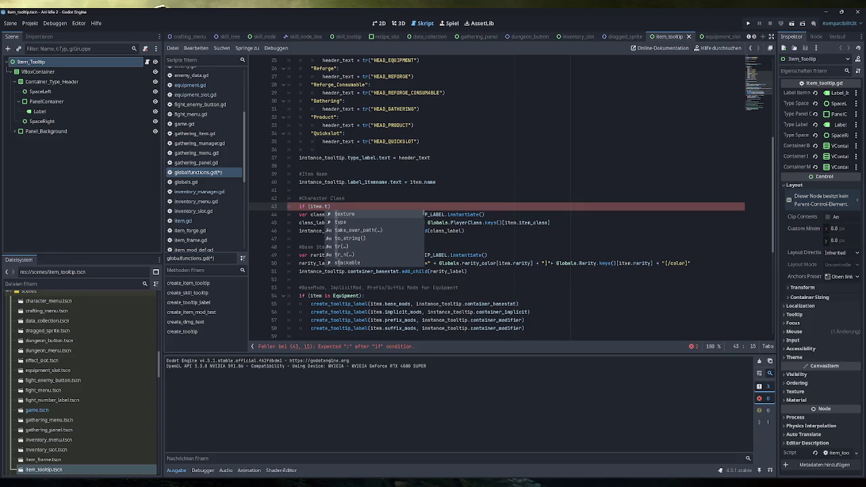
left_click(346, 222)
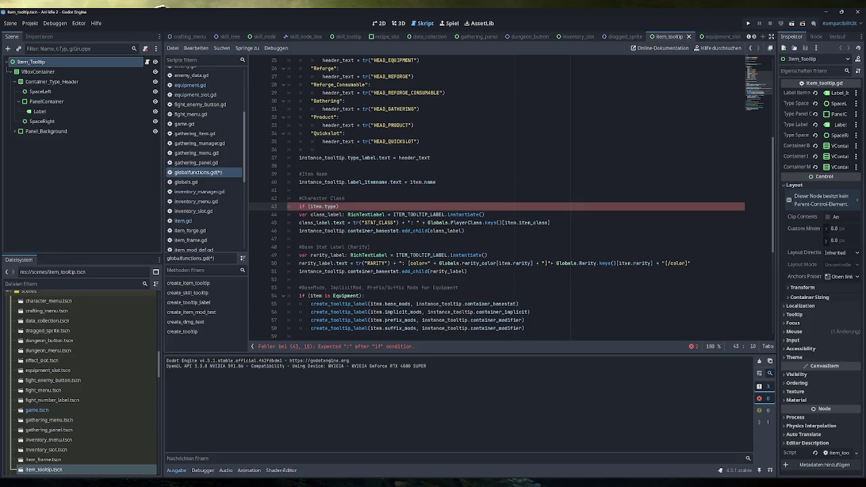
type("== Globals.Item")
key("Return")
type(".N")
key("BackSpace")
type("Weapon):")
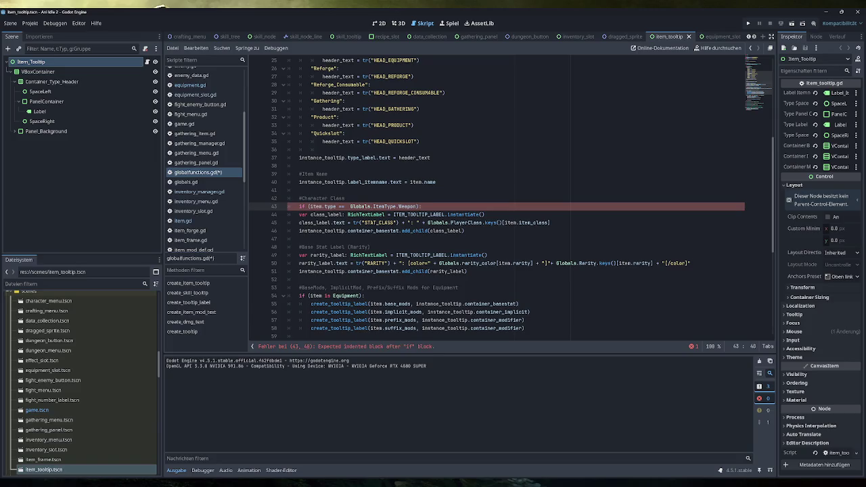
left_click_drag(464, 231, 299, 214)
key("Tab")
left_click(466, 206)
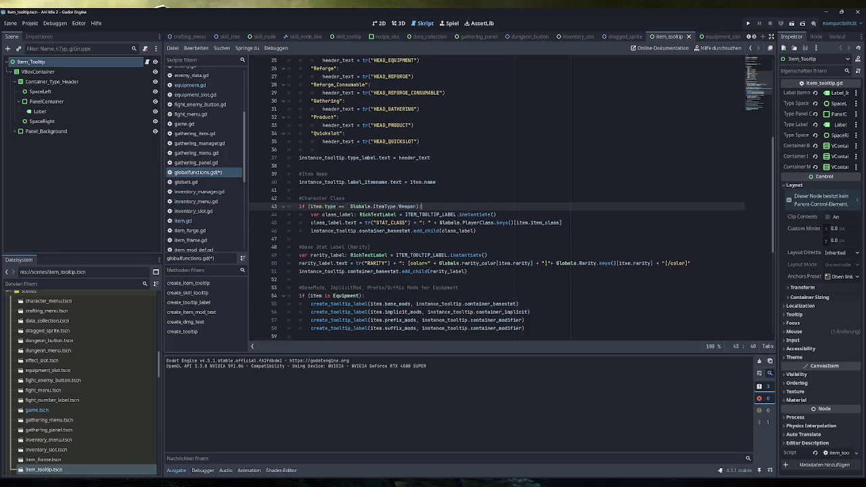
Step: Run the game, fill the inventory with test items, then close it
left_click(748, 23)
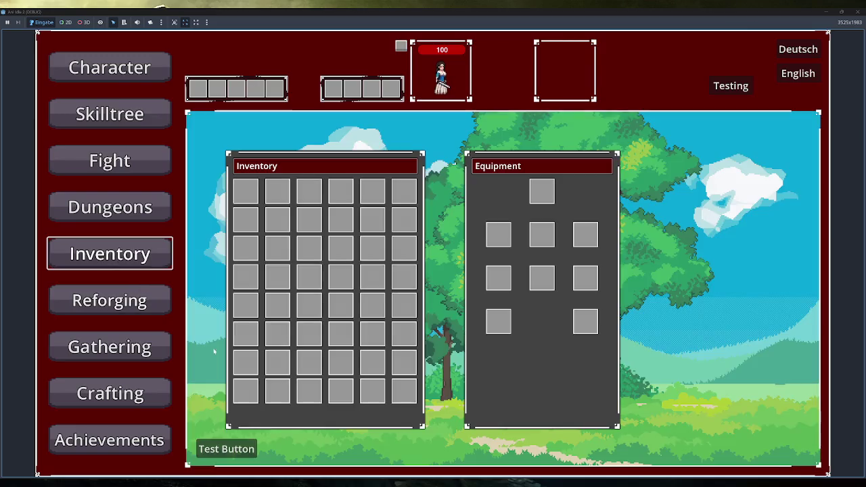
left_click(226, 448)
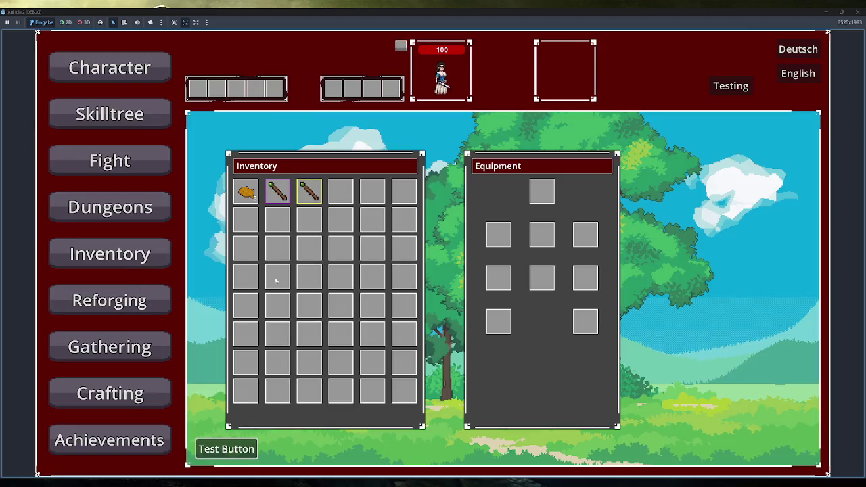
left_click(857, 12)
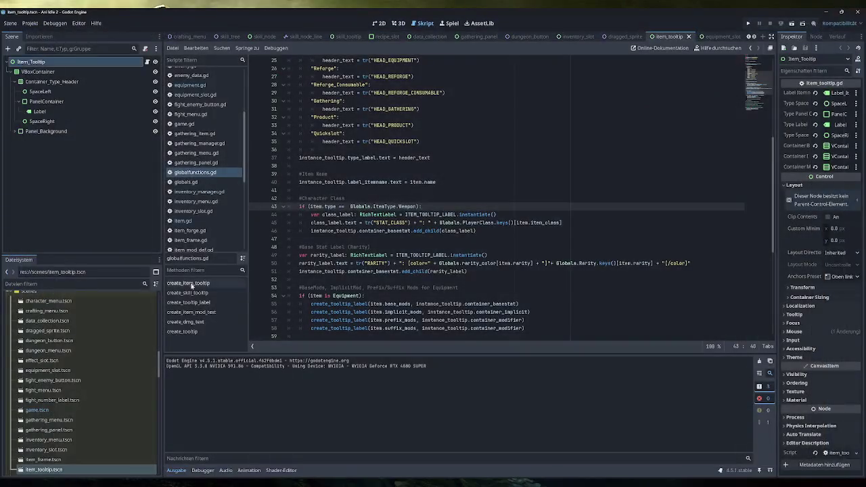
Step: Set test_staff2.tres item type to Body Armour and relaunch the game
scroll(94, 377, "down", 3)
scroll(89, 374, "down", 3)
scroll(88, 374, "up", 2)
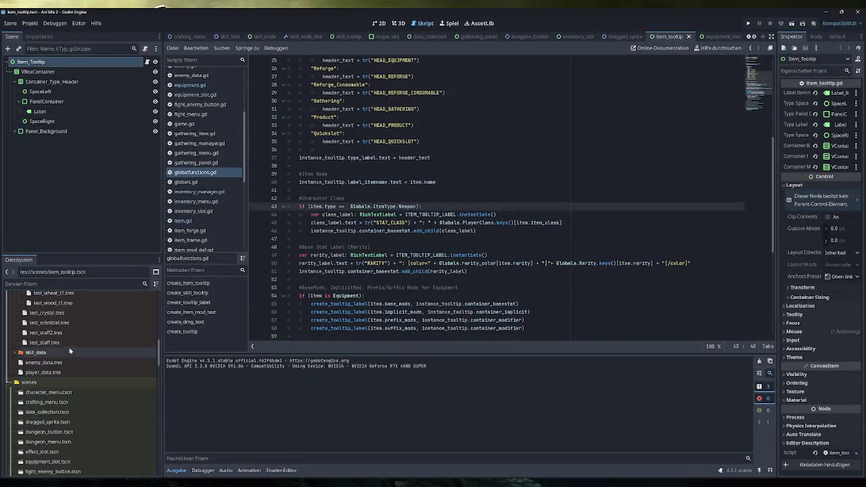
left_click(46, 332)
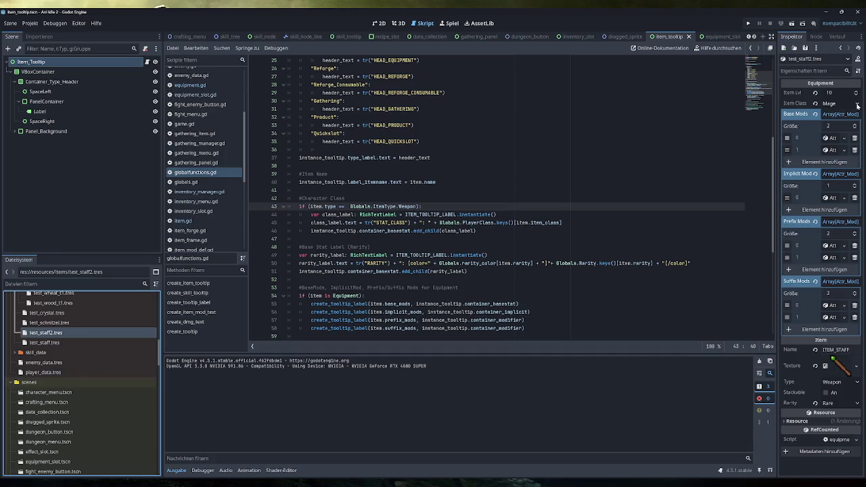
left_click(855, 383)
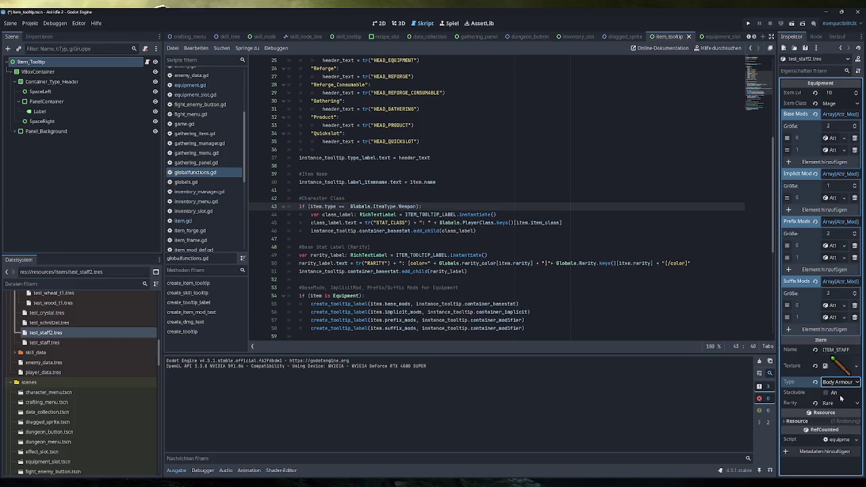
left_click(840, 397)
left_click(748, 23)
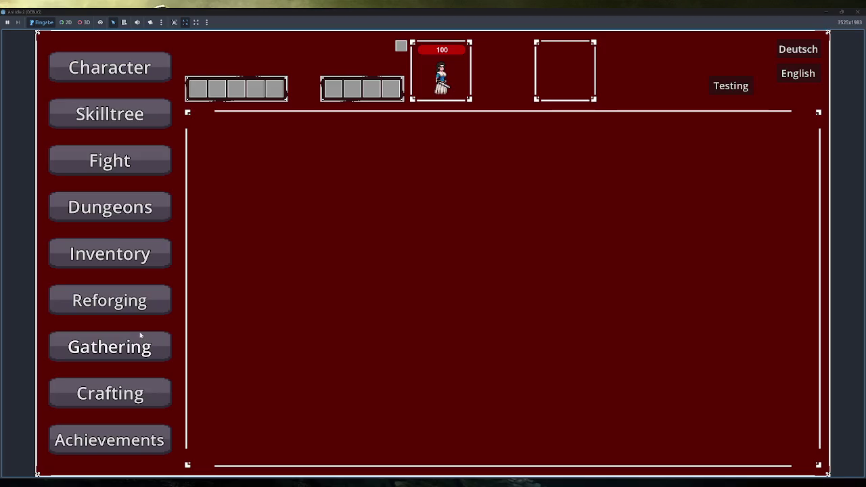
Step: Fill the in-game inventory and equip both staffs, checking the Character stats in between
left_click(125, 261)
left_click(244, 443)
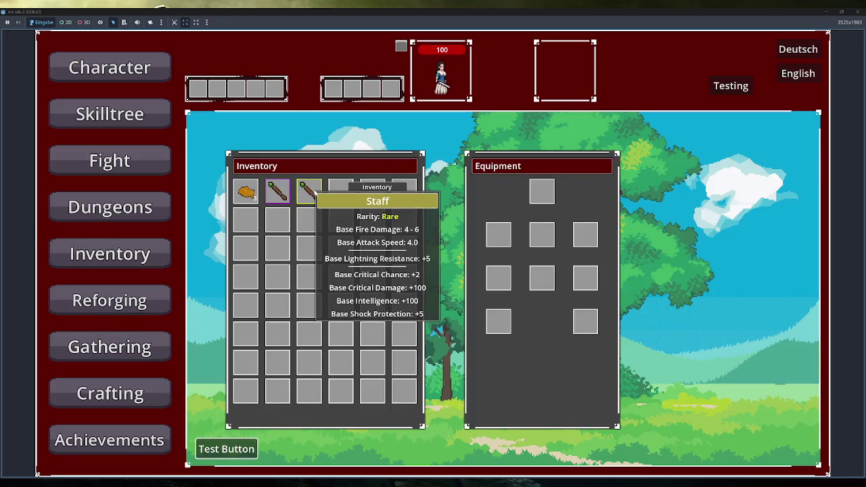
mouse_move(309, 192)
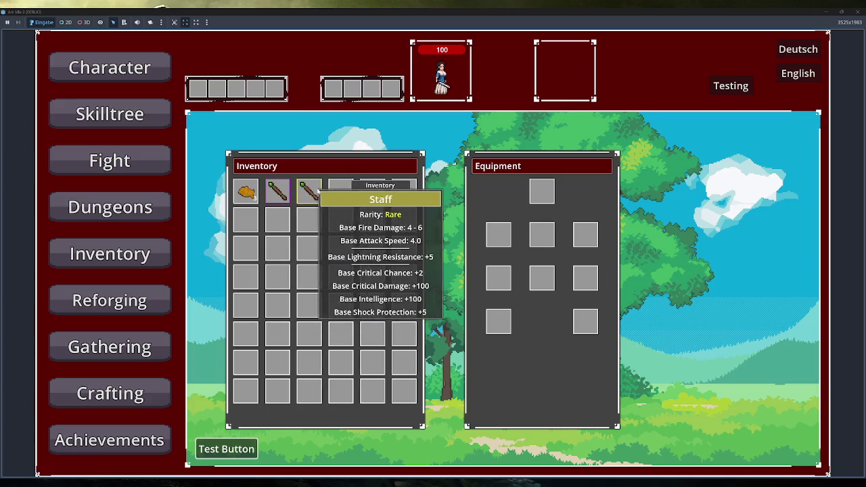
left_click_drag(309, 191, 541, 236)
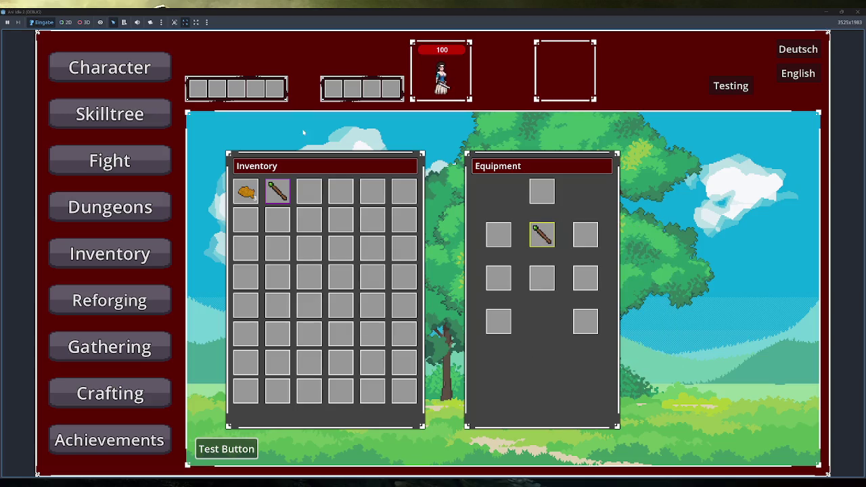
left_click(153, 72)
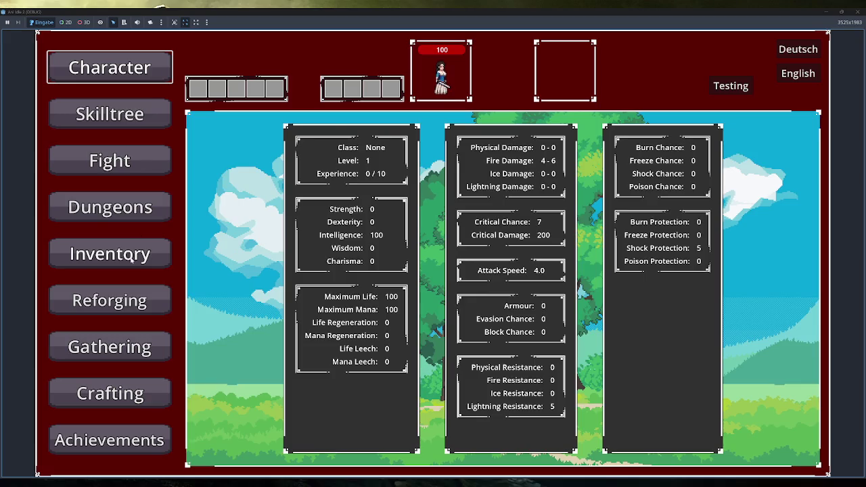
left_click(135, 253)
left_click_drag(287, 198, 498, 234)
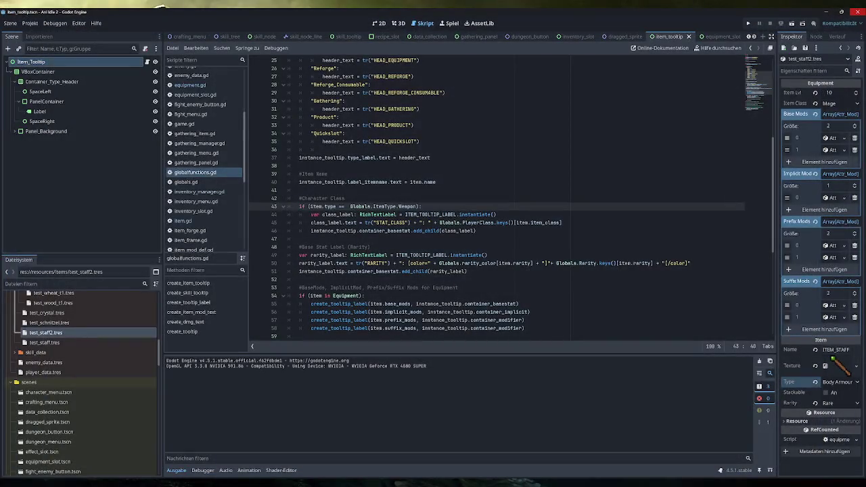
Step: Set the test_staff2 item type back to Weapon
left_click(843, 383)
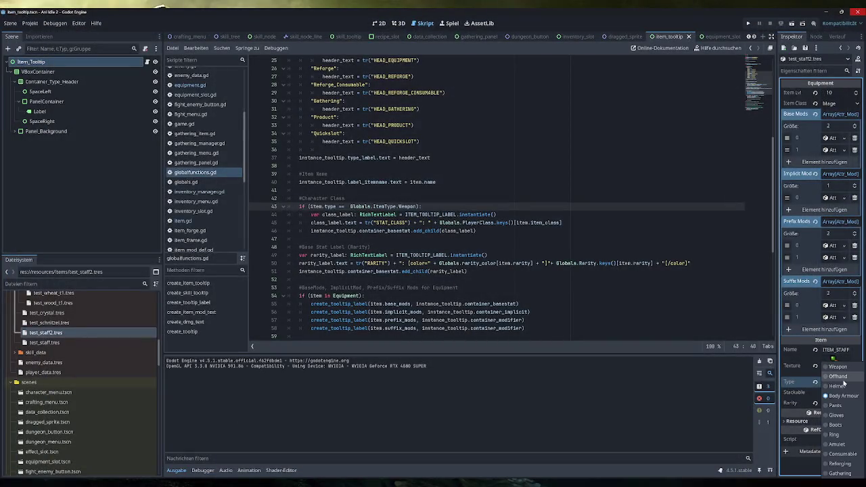
left_click(840, 376)
left_click(837, 366)
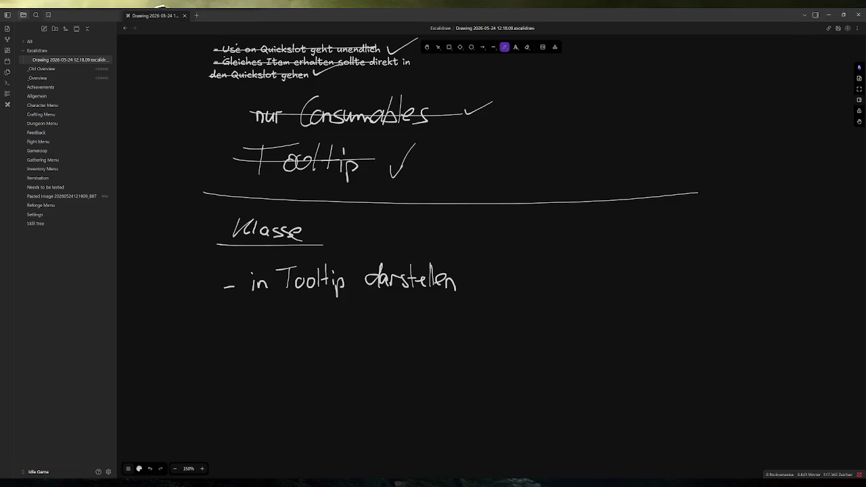
Step: In the Excalidraw sketch, strike through and tick the 'in Tooltip darstellen' task
key("alt+Tab")
left_click_drag(190, 276, 439, 271)
left_click_drag(497, 274, 553, 243)
scroll(546, 247, "up", 4)
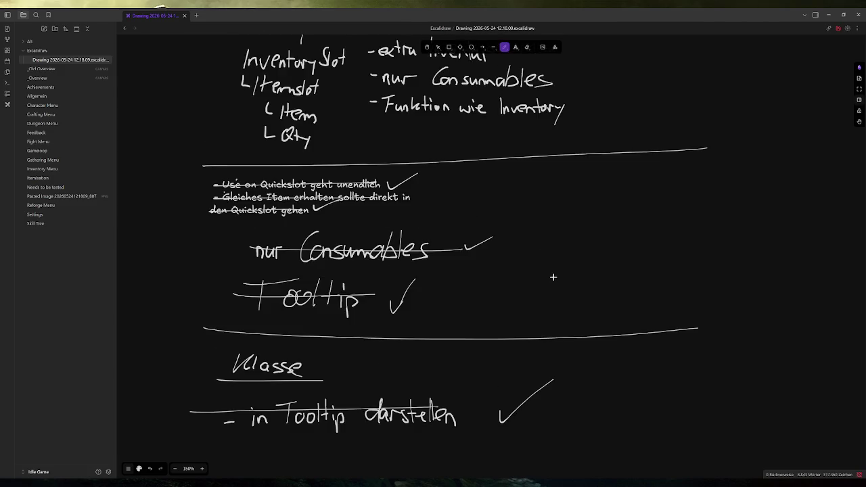
Step: Open the Allgemein note and select the unchecked 'Skillbar (je nach Klasse)' task
scroll(524, 265, "down", 3)
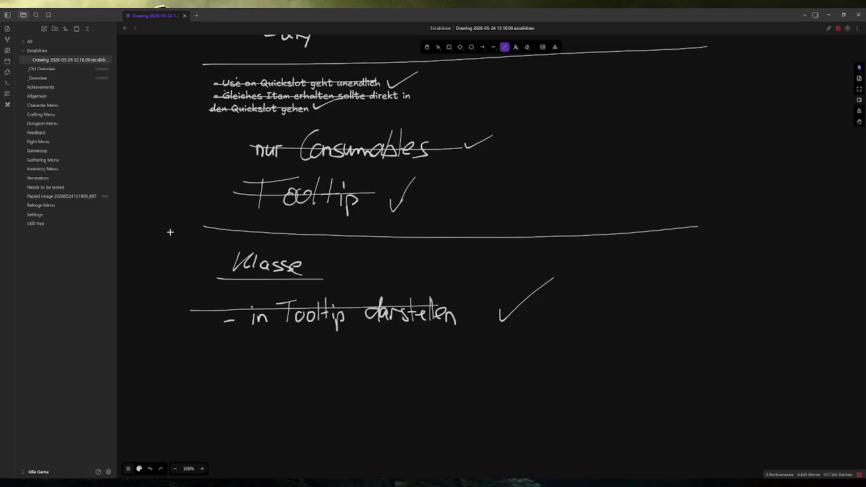
left_click(37, 96)
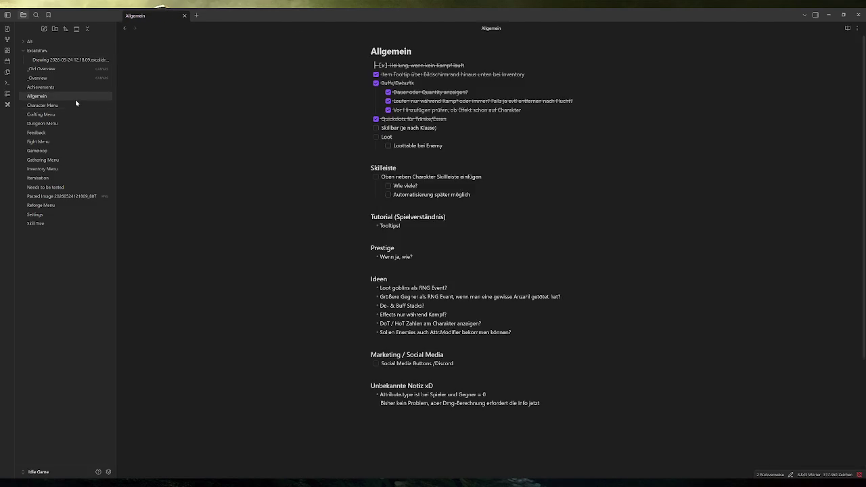
left_click_drag(445, 128, 365, 131)
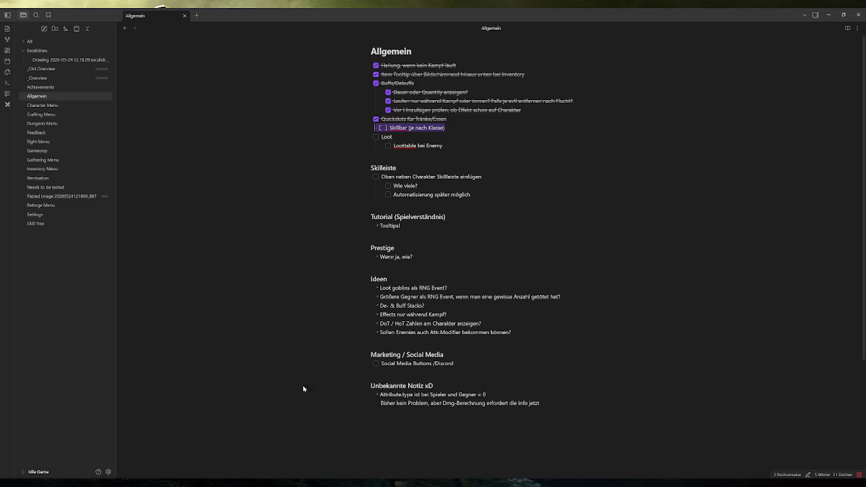
key("alt+Tab")
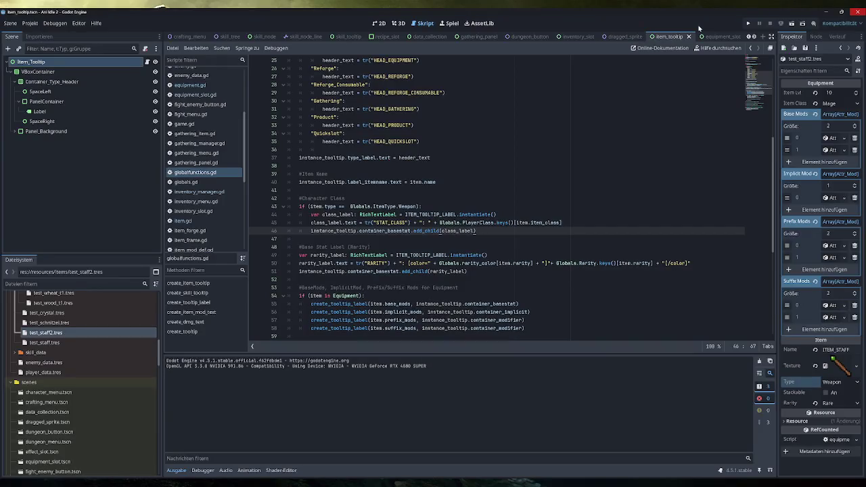
Step: Open the game.tscn scene in the 2D editor
left_click(380, 23)
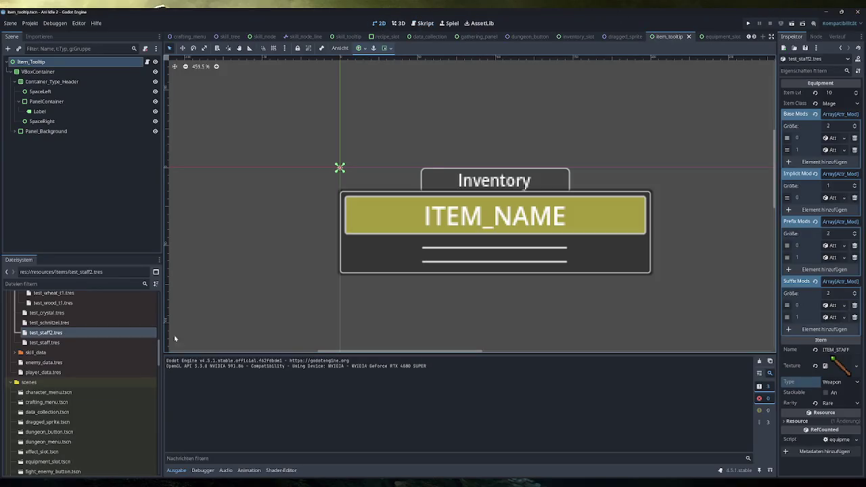
scroll(68, 365, "down", 3)
scroll(61, 379, "down", 1)
double_click(55, 388)
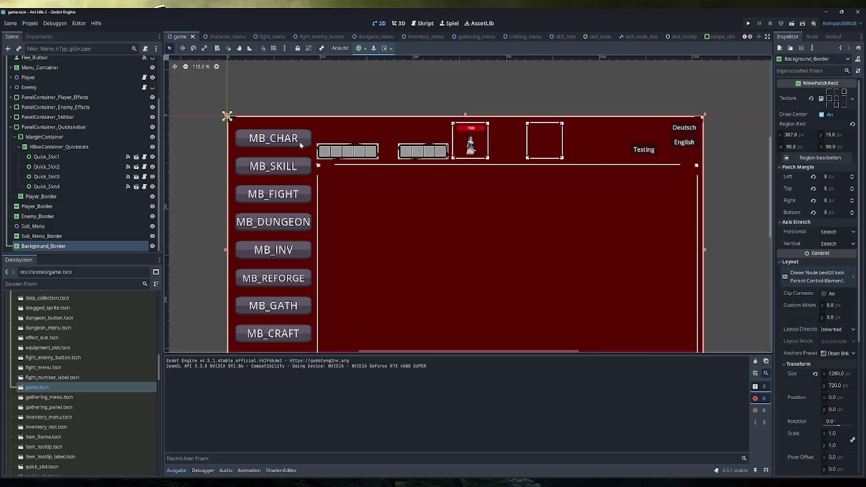
Step: Delete Inventory_Slot1–5 from PanelContainer_Skillbar, leaving HBoxContainer_Skillbar empty
left_click(12, 128)
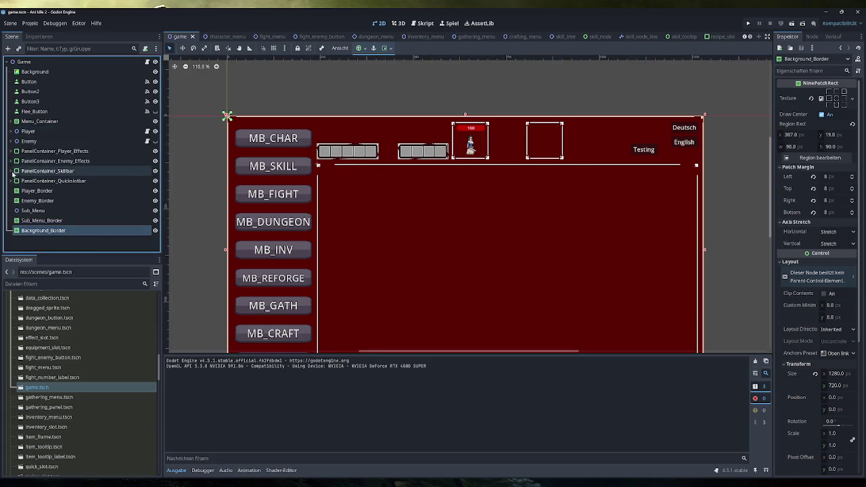
left_click(11, 170)
left_click(51, 146)
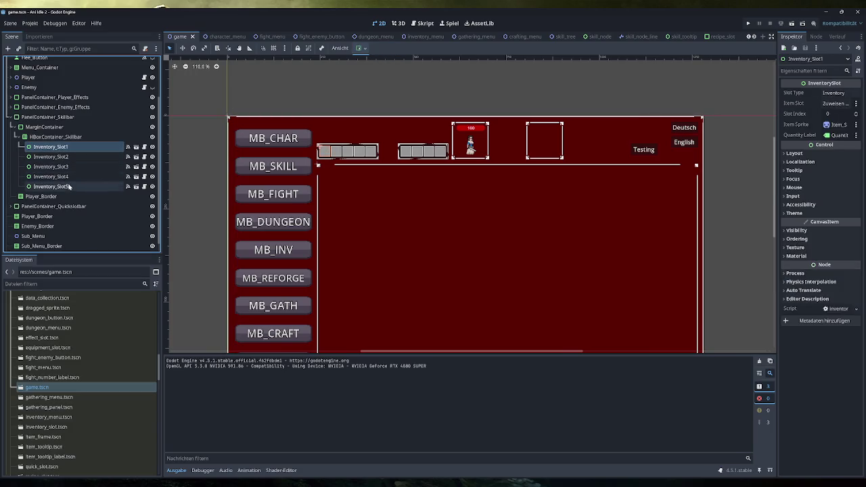
left_click(68, 186, "shift")
key("Delete")
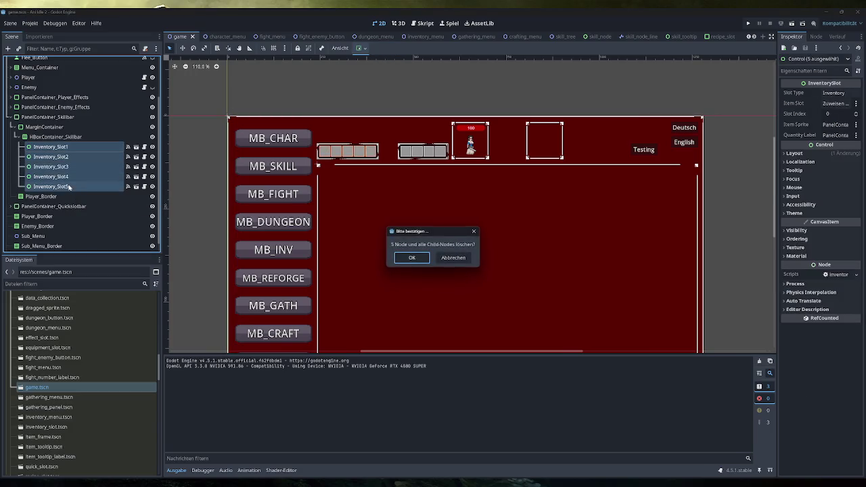
key("Return")
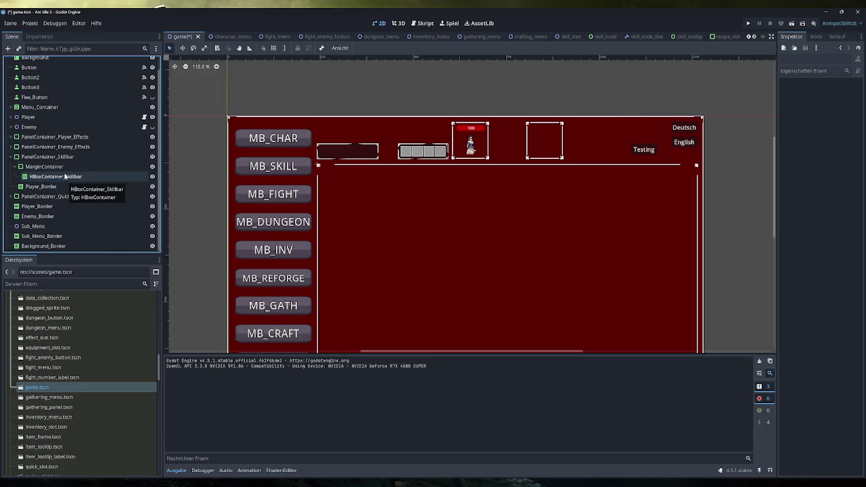
left_click(65, 177)
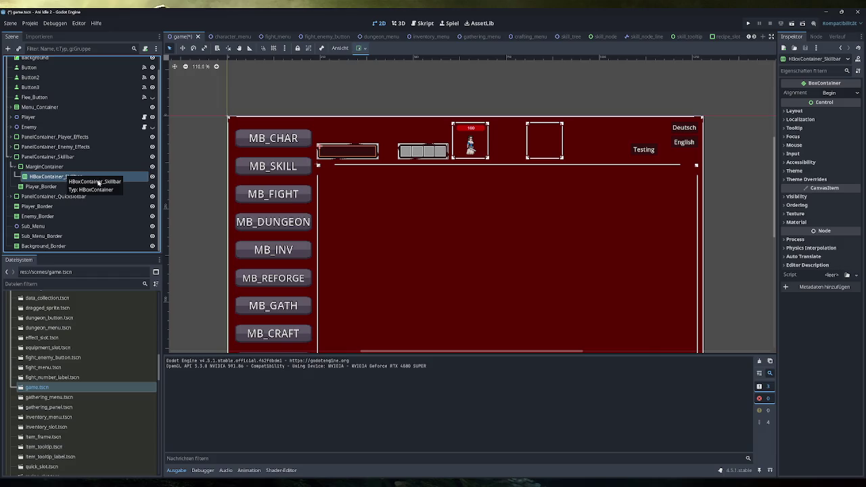
scroll(96, 201, "up", 1)
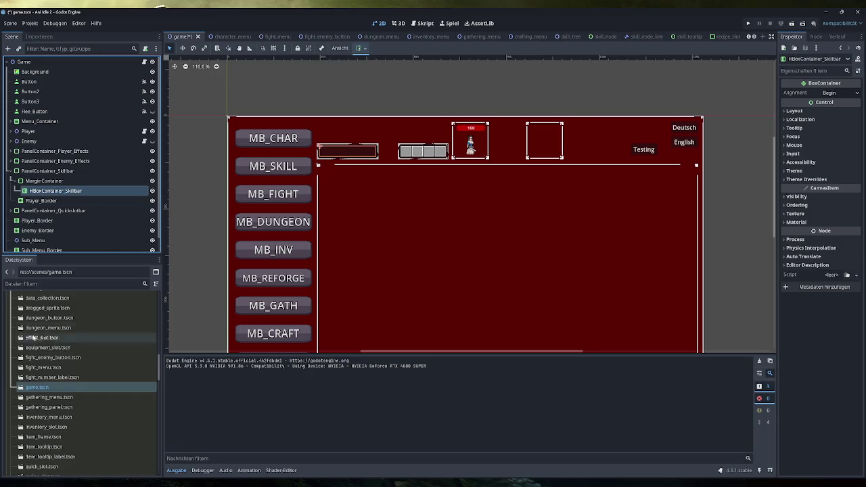
scroll(84, 380, "down", 3)
scroll(83, 380, "down", 2)
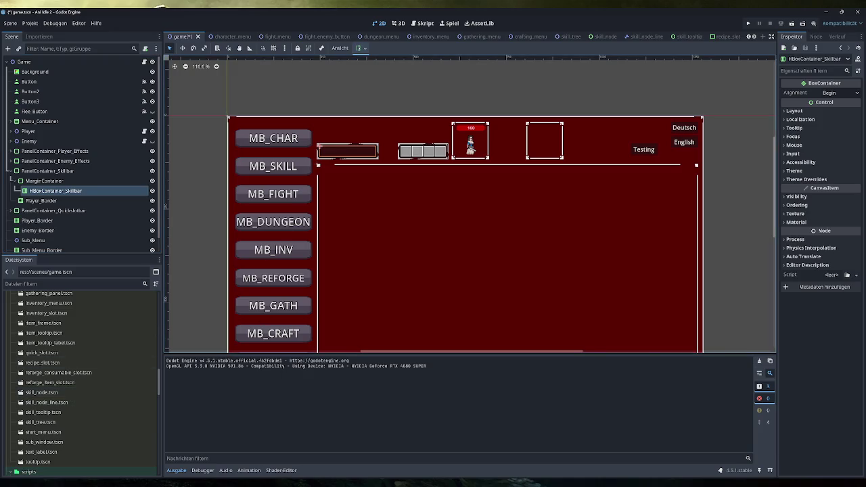
Step: Switch to Obsidian and open the _Old Overview canvas
key("alt+Tab")
left_click(48, 68)
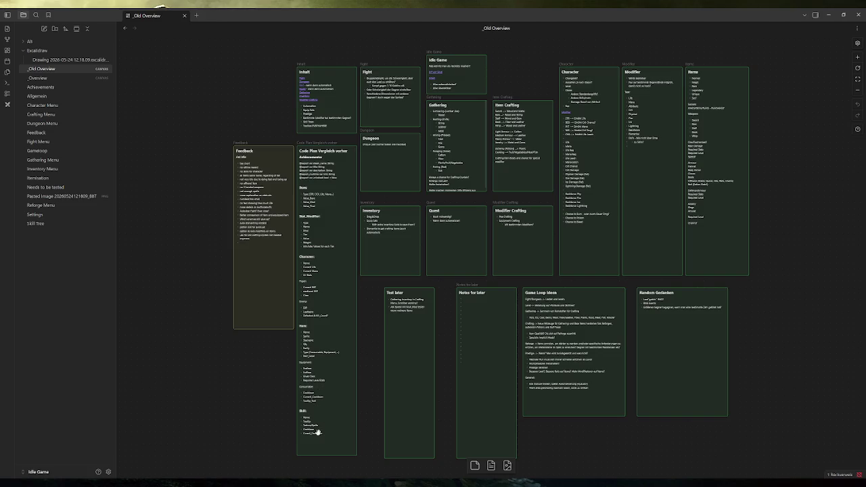
Step: Correct 'Curent_Cooldown' to 'Current_Cooldown' in the Skill card's field list
scroll(315, 433, "up", 5)
left_click_drag(323, 363, 374, 269)
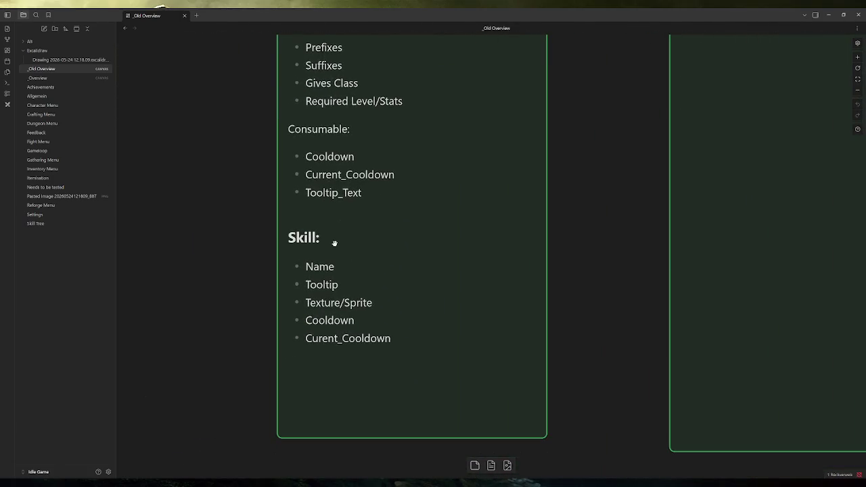
double_click(324, 343)
key("Left")
key("Left")
key("Left")
type("r")
key("Escape")
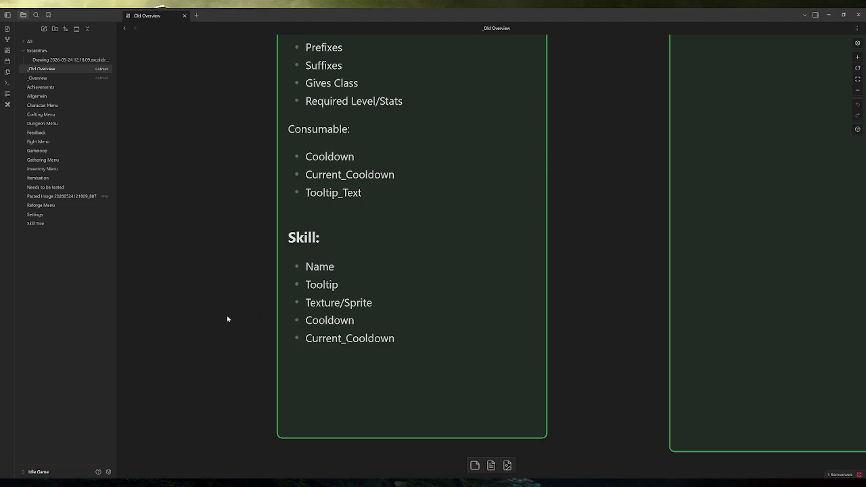
Step: Review the Skill card's Name entry, then open the Excalidraw Drawing file
double_click(317, 269)
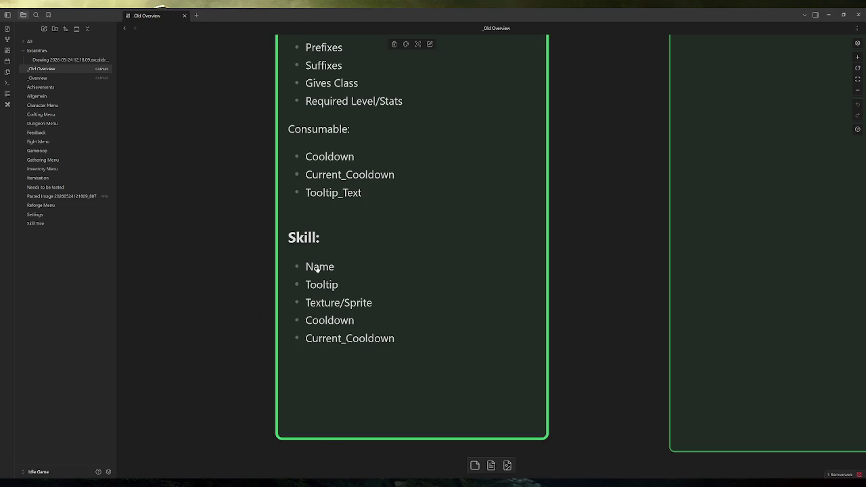
double_click(320, 201)
key("Right")
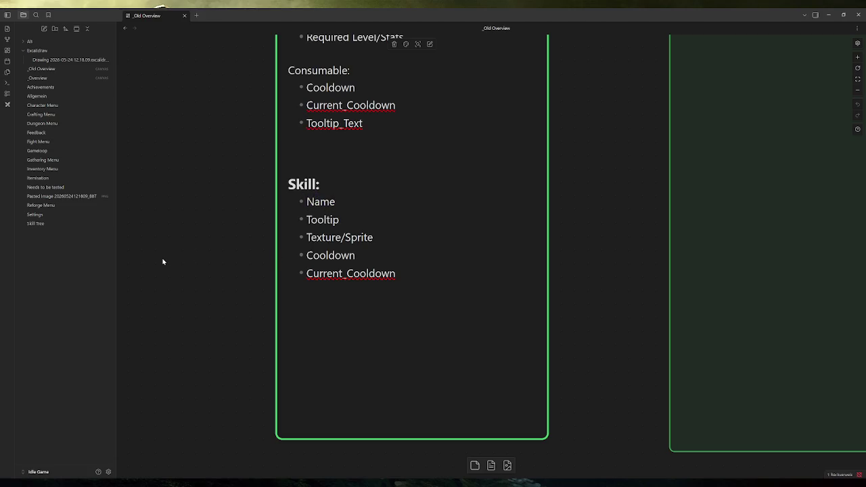
left_click(189, 249)
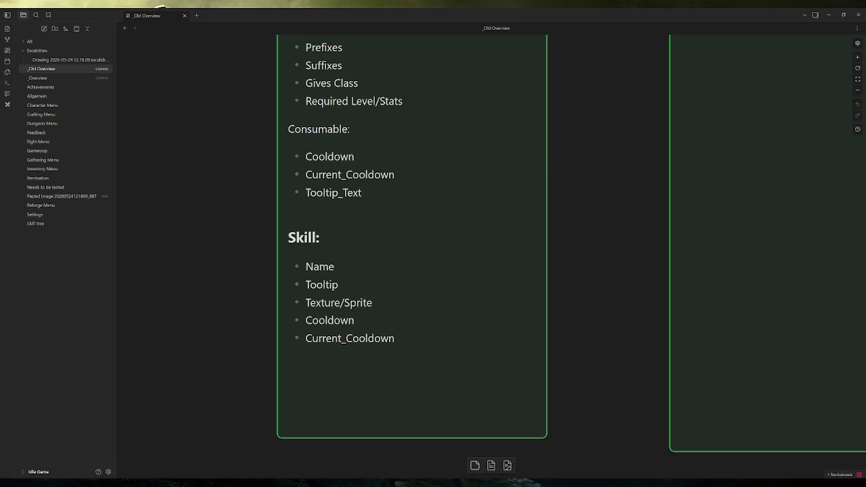
left_click(69, 60)
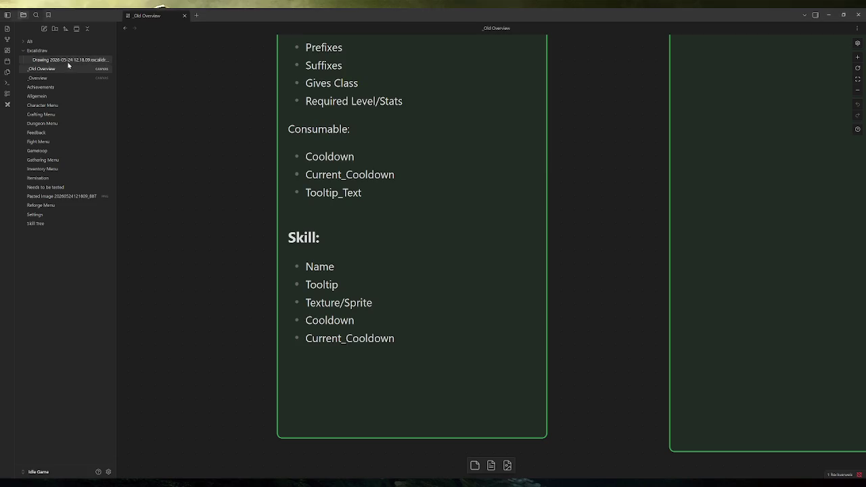
scroll(428, 225, "down", 3)
Step: Draw a long dividing line beneath the ticked tooltip section
left_click_drag(255, 292, 720, 258)
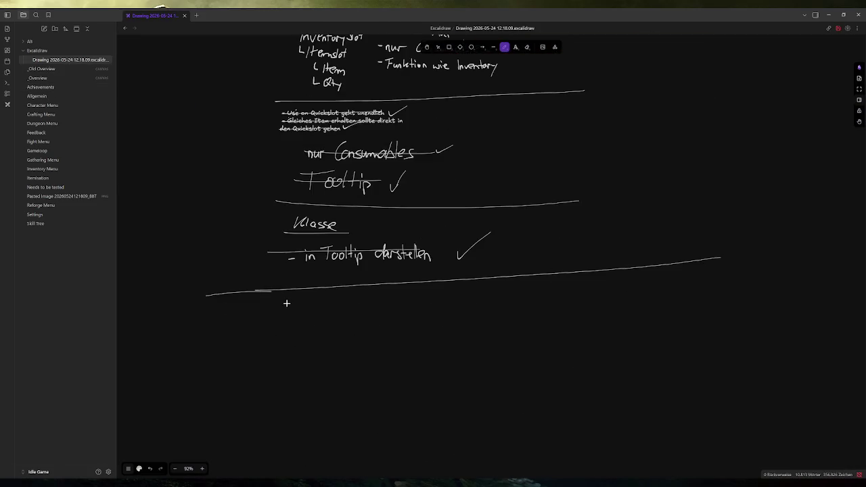
key("ctrl+z")
mouse_move(160, 294)
left_mouse_down()
mouse_move(466, 285)
mouse_move(737, 264)
left_mouse_up()
scroll(270, 381, "up", 2)
scroll(275, 376, "down", 3)
scroll(286, 363, "up", 3)
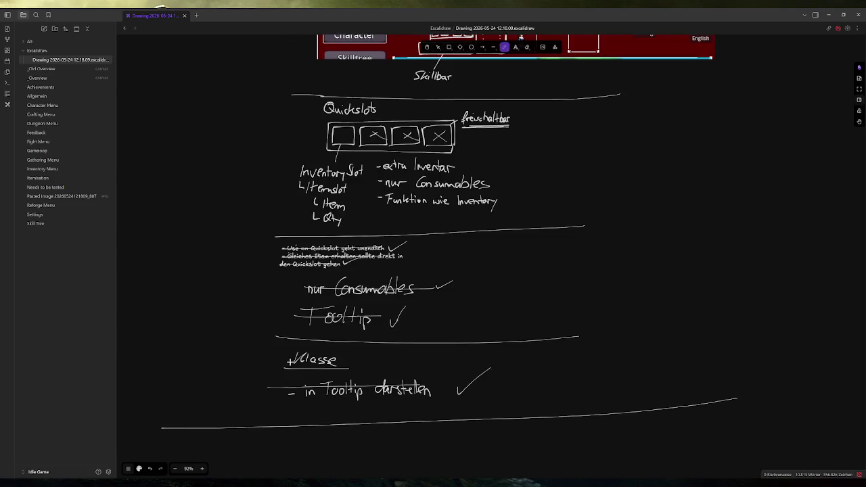
scroll(291, 362, "up", 1)
scroll(300, 357, "down", 3)
scroll(304, 333, "down", 2)
scroll(266, 312, "up", 2)
scroll(267, 312, "down", 1)
scroll(320, 307, "up", 1)
scroll(406, 257, "left", 2)
scroll(363, 205, "up", 1)
scroll(372, 229, "up", 2)
Step: Sketch the skillbar outline divided into five slot boxes
mouse_move(181, 133)
left_mouse_down()
mouse_move(178, 204)
mouse_move(546, 132)
left_mouse_up()
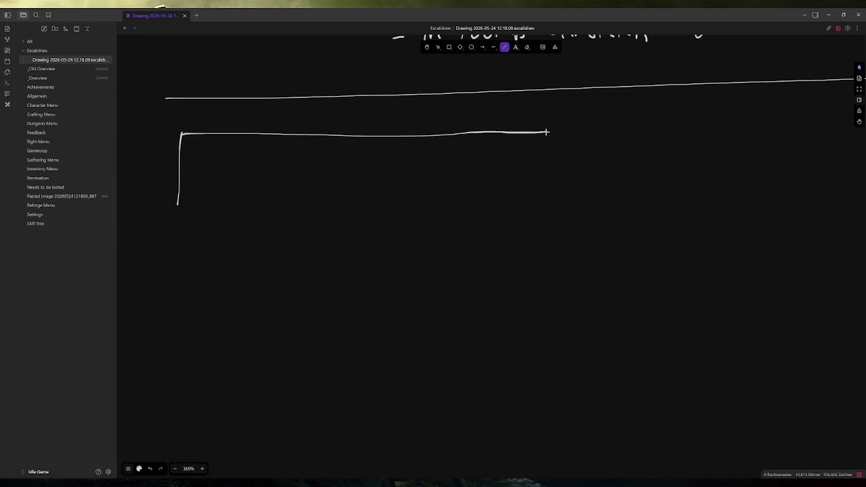
left_click_drag(194, 145, 195, 185)
left_click_drag(195, 145, 198, 185)
mouse_move(257, 146)
left_mouse_down()
mouse_move(254, 183)
mouse_move(308, 184)
mouse_move(253, 187)
left_mouse_up()
mouse_move(320, 146)
left_mouse_down()
mouse_move(320, 185)
mouse_move(347, 187)
mouse_move(322, 186)
left_mouse_up()
left_click_drag(381, 152, 386, 191)
mouse_move(384, 148)
left_mouse_down()
mouse_move(419, 147)
mouse_move(391, 190)
left_mouse_up()
mouse_move(458, 144)
left_mouse_down()
mouse_move(475, 143)
mouse_move(518, 189)
mouse_move(464, 193)
left_mouse_up()
left_click_drag(545, 131, 533, 216)
left_click_drag(178, 207, 541, 209)
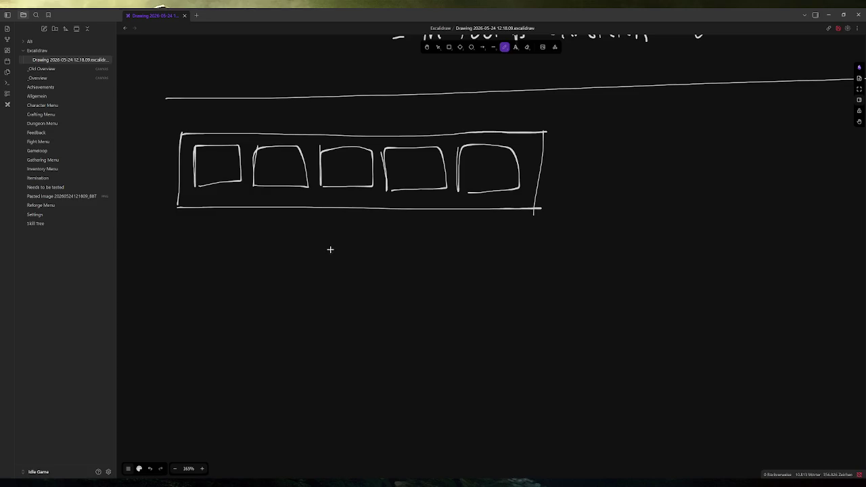
Step: Add a leader line from the first slot with handwritten 'SkillSlot' and 'Skill' labels
mouse_move(221, 180)
left_mouse_down()
mouse_move(194, 238)
mouse_move(160, 268)
mouse_move(190, 258)
mouse_move(200, 268)
left_mouse_up()
mouse_move(206, 248)
left_mouse_down()
mouse_move(206, 268)
mouse_move(218, 257)
mouse_move(214, 265)
mouse_move(241, 263)
mouse_move(242, 250)
left_mouse_up()
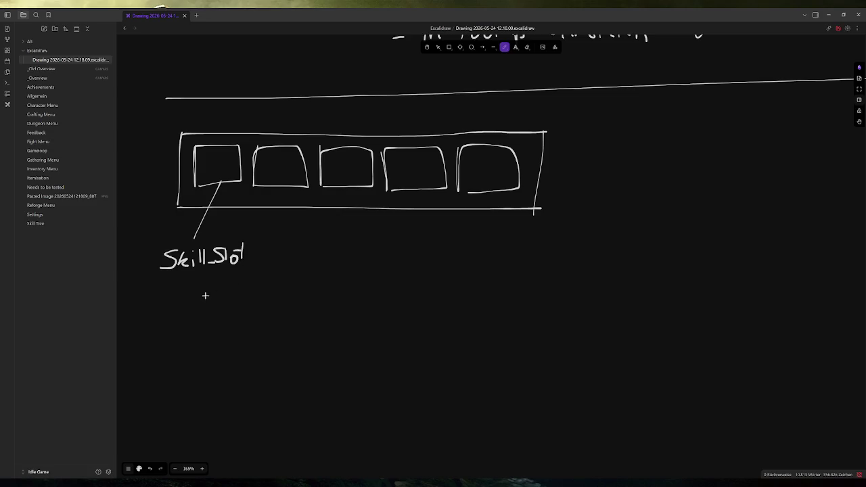
mouse_move(165, 277)
left_mouse_down()
mouse_move(175, 292)
mouse_move(184, 284)
mouse_move(182, 293)
mouse_move(221, 293)
left_mouse_up()
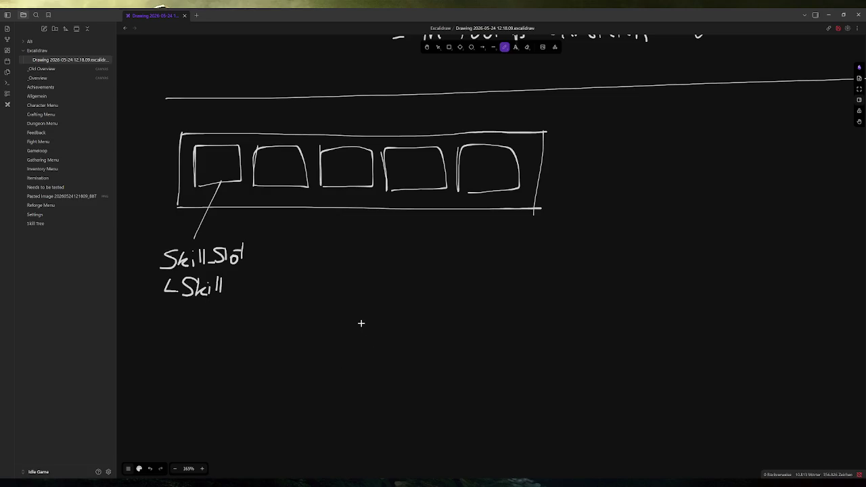
key("alt+Tab")
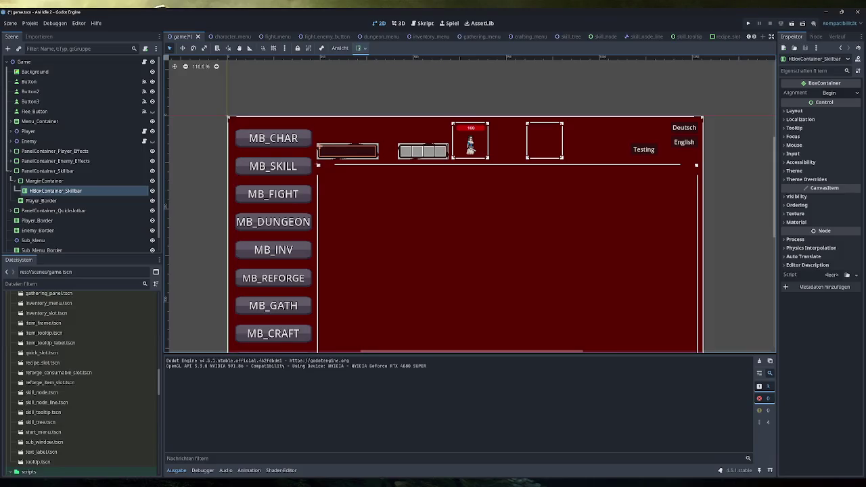
key("alt+Tab")
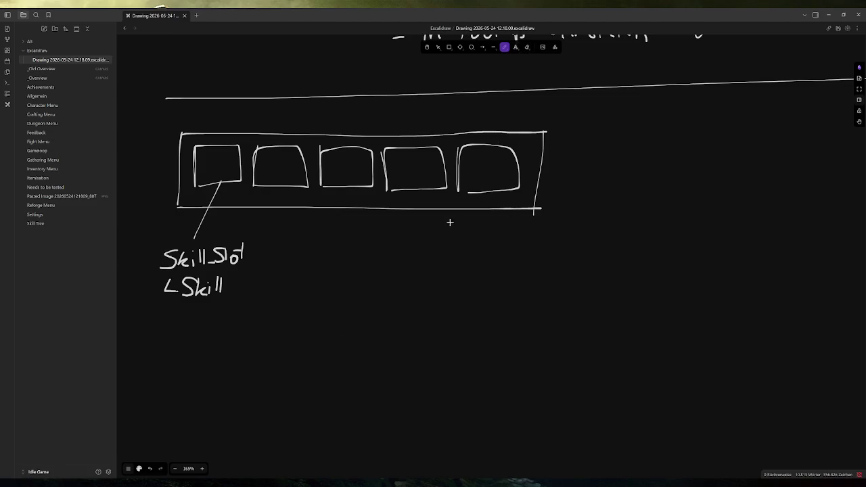
Step: Add a typed 'Skillslot' text label to the right of the skillbar
left_click(515, 47)
left_click_drag(601, 132, 679, 161)
type("Skillslot")
left_click(744, 146)
left_click_drag(736, 124, 836, 150)
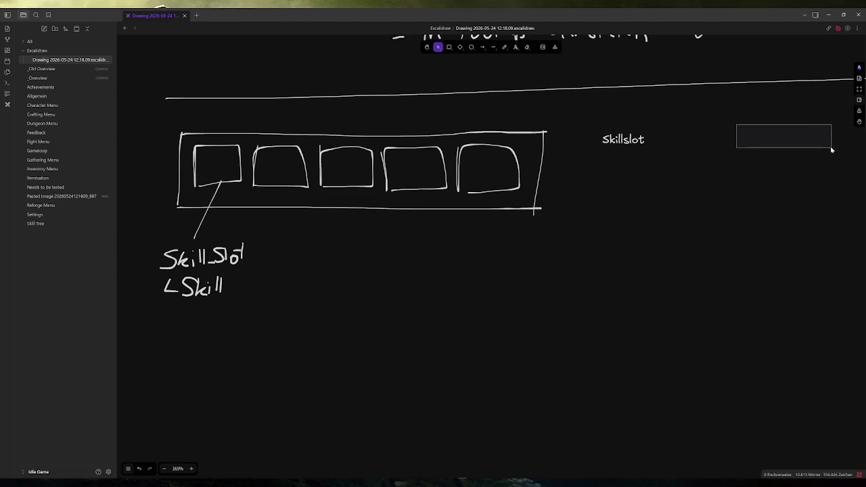
key("k")
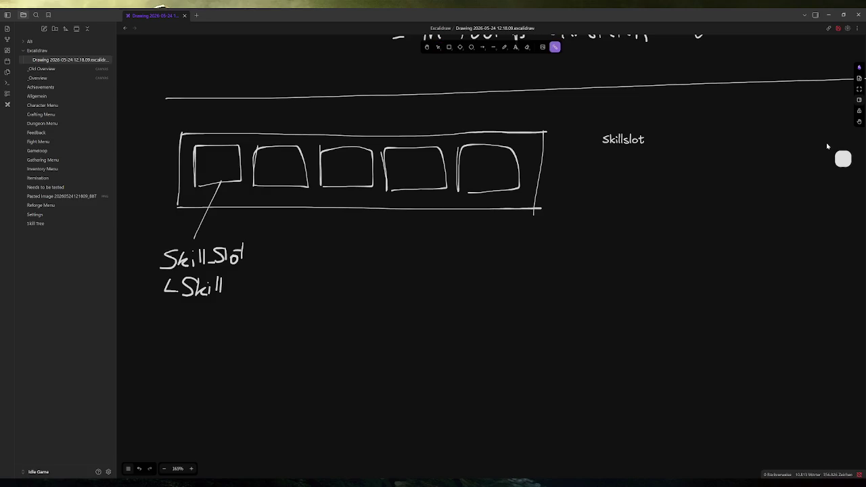
key("v")
Step: Add a 'Skill' text heading further right of the Skillslot label
left_click_drag(692, 124, 768, 141)
type("Skill")
left_click(438, 47)
left_click(731, 133)
left_click_drag(730, 133, 753, 138)
left_click(640, 228)
Step: List '- var Skill' and '- Sprite (Texture)' under the Skillslot label
double_click(640, 137)
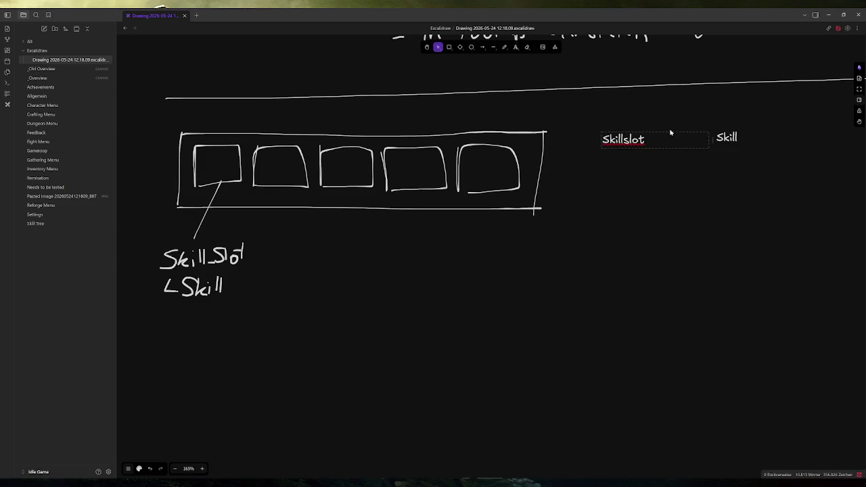
key("Return")
type("- var Skill")
key("Return")
type("-")
type("Sprite (Texture)")
key("Return")
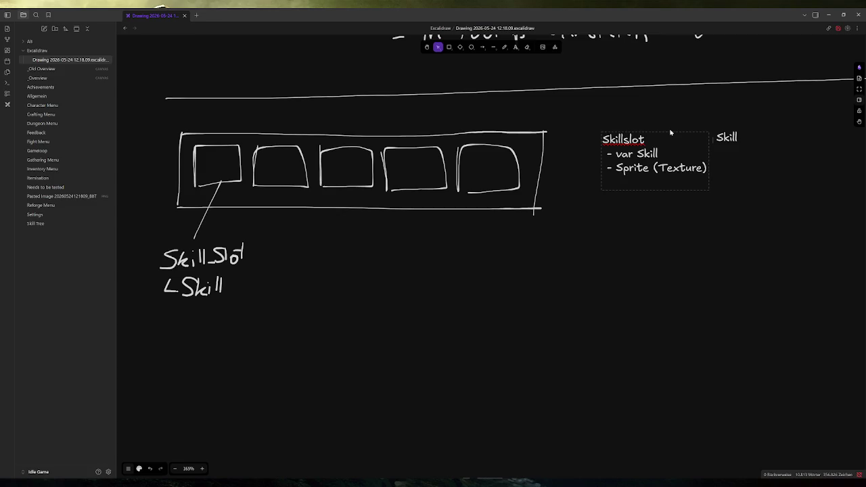
left_click(471, 60)
Step: Append '- Cooldown als Zahl' to the Skillslot list
left_click_drag(671, 146, 657, 143)
double_click(666, 165)
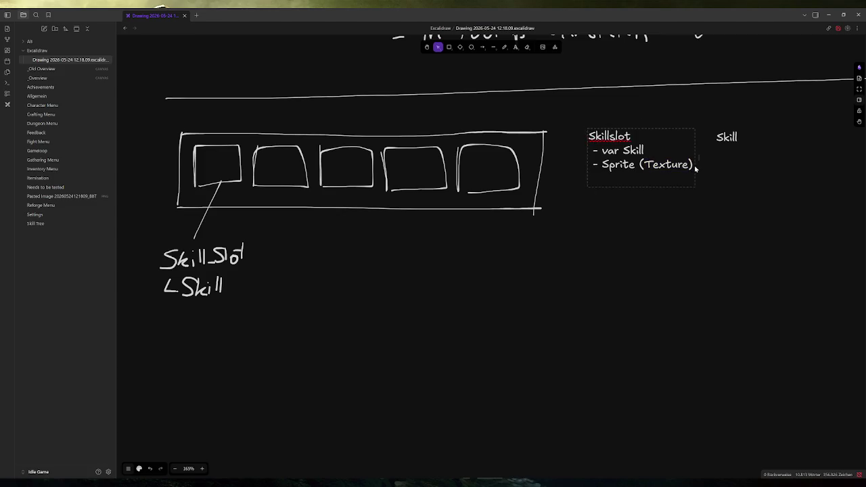
key("Up")
left_click_drag(615, 164, 653, 165)
key("shift+End")
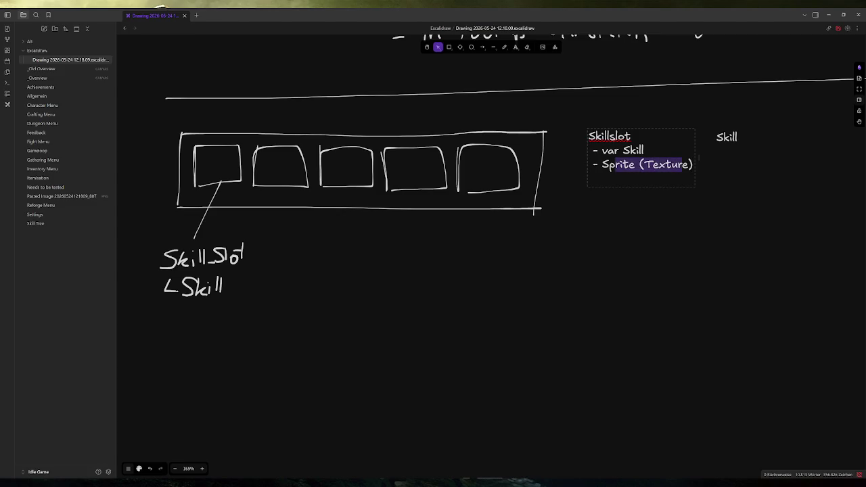
key("Down")
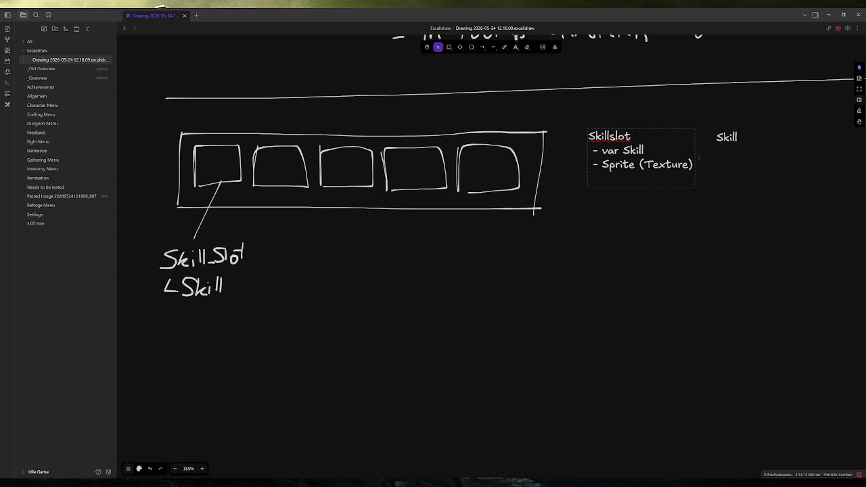
type("- Cooldown als ")
type("Zahl")
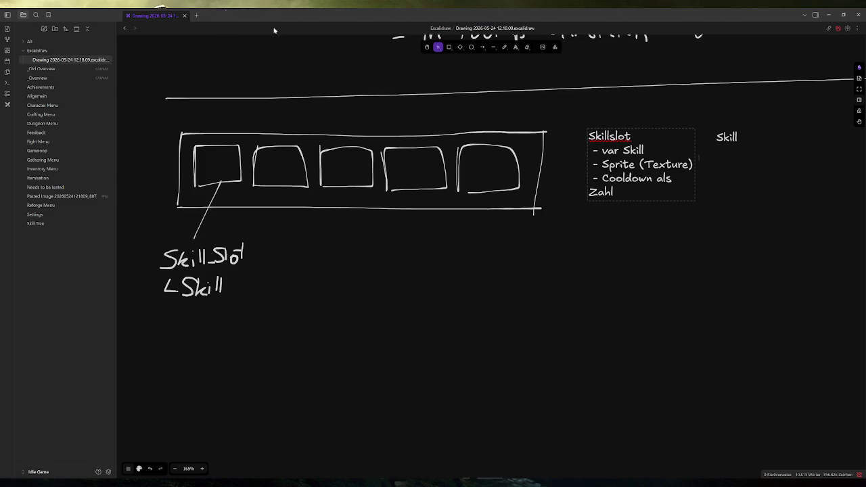
Step: Return to the drawing and start editing the Skill heading
key("alt+Tab")
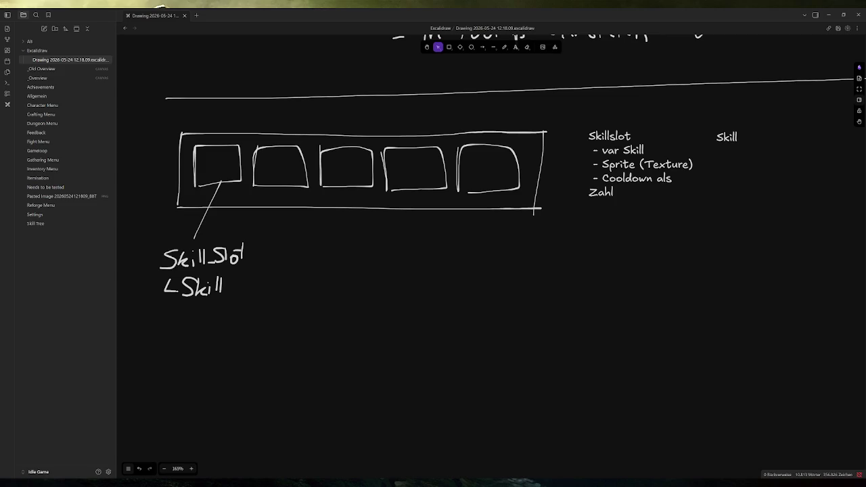
left_click(301, 127)
double_click(723, 139)
Step: Rename the Skill heading to 'Skill (Resource)' and widen it onto one line
key("End")
type("(Resour")
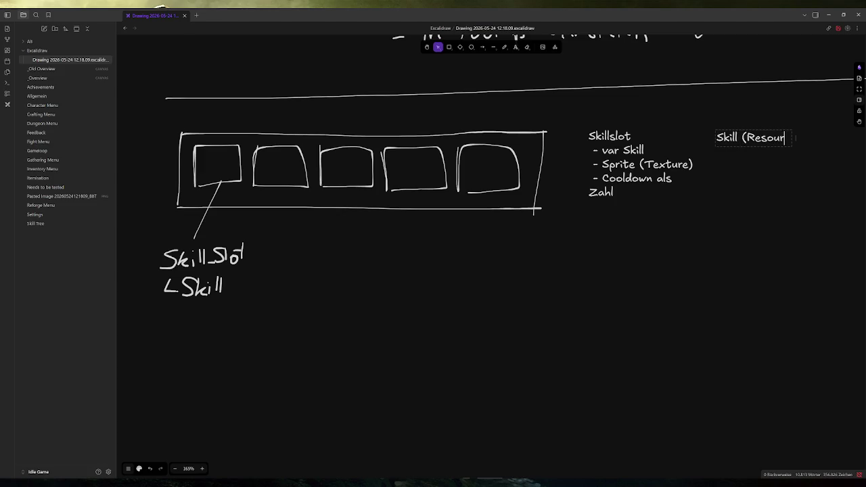
type("ce)")
key("Escape")
left_click_drag(794, 136, 838, 137)
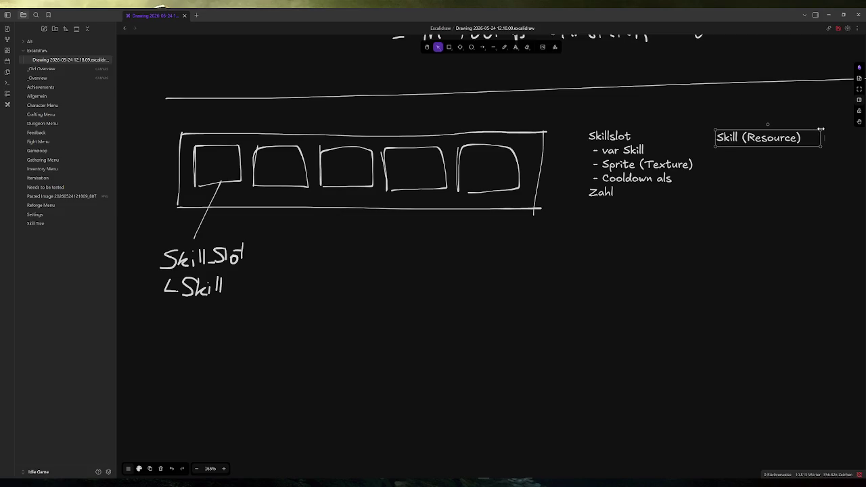
Step: Title the Skillslot note '(Control Node)', widen it and move it beside Skill (Resource)
left_click(636, 136)
double_click(636, 135)
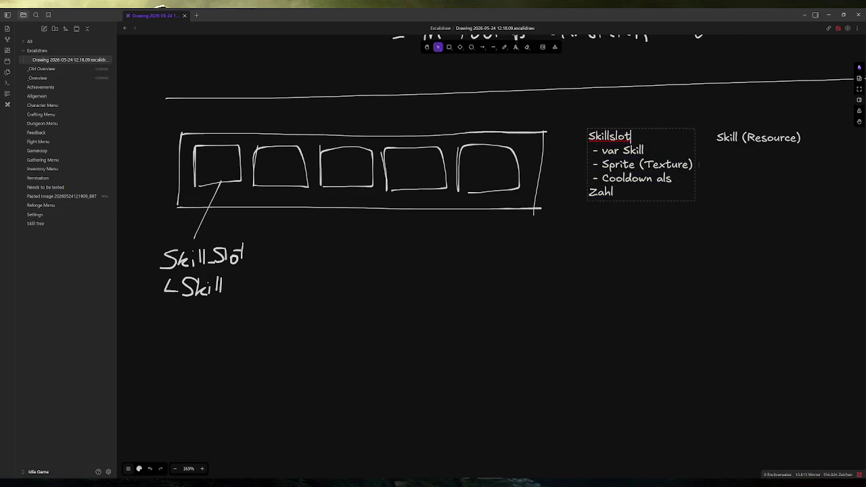
type("(Control Node)")
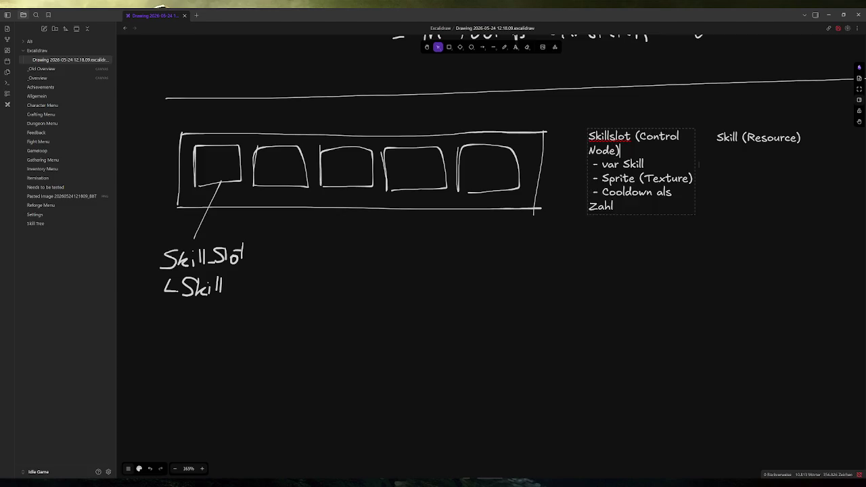
key("Right")
left_click(698, 164)
key("Escape")
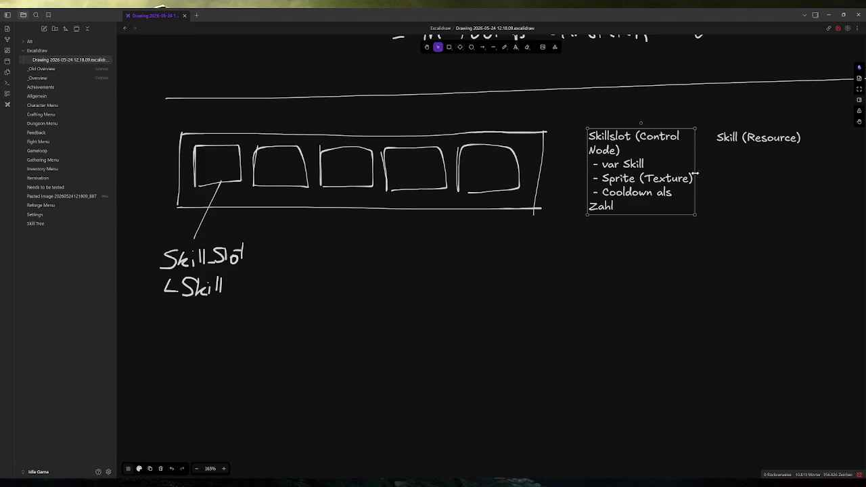
left_click_drag(587, 172, 563, 172)
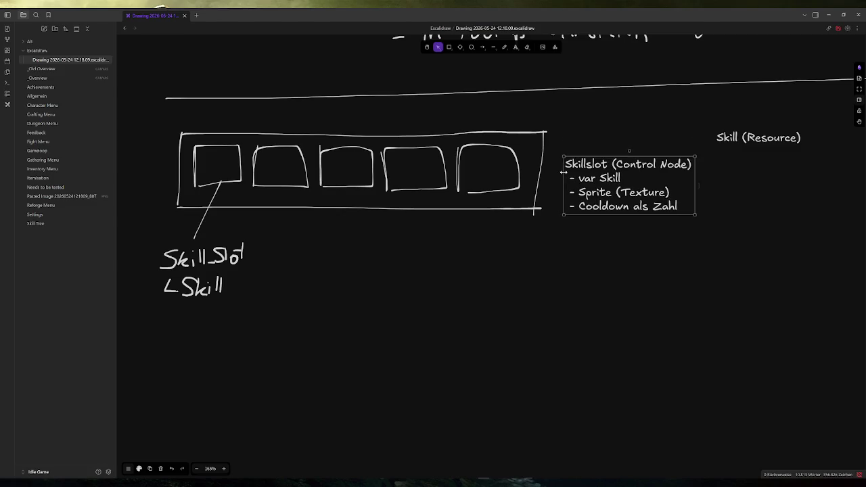
left_click_drag(637, 163, 639, 137)
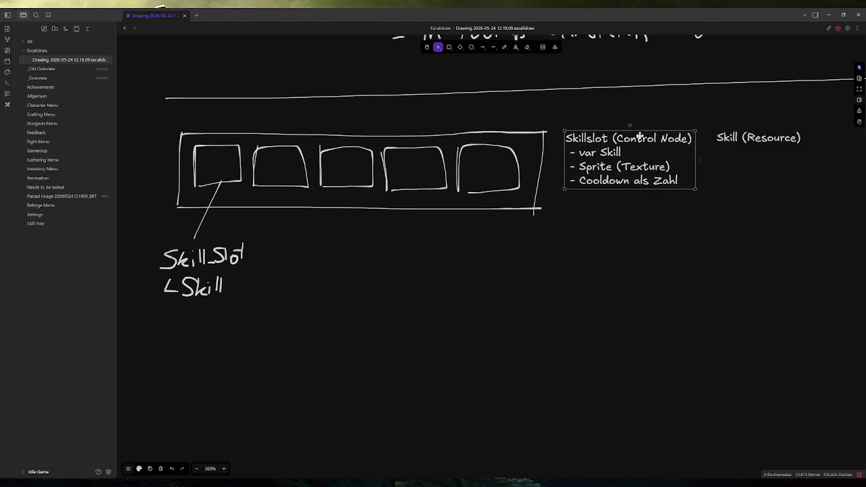
left_click(712, 207)
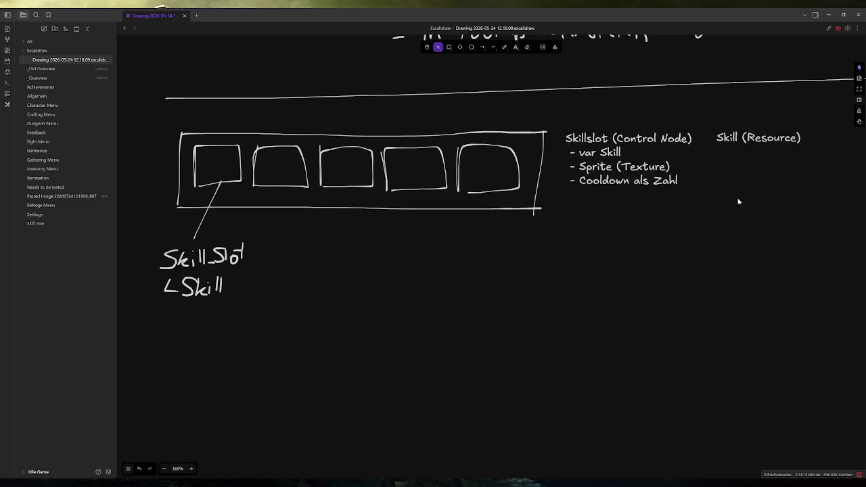
Step: List the fields '- name' and '- tooltip/descr' under the Skill (Resource) heading
double_click(747, 137)
key("End")
key("Return")
type("- ")
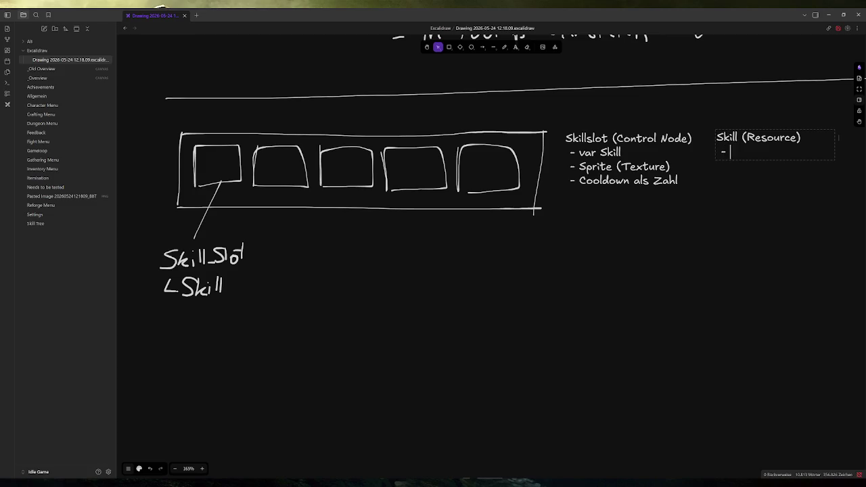
type("name")
key("Return")
type("- tooltip")
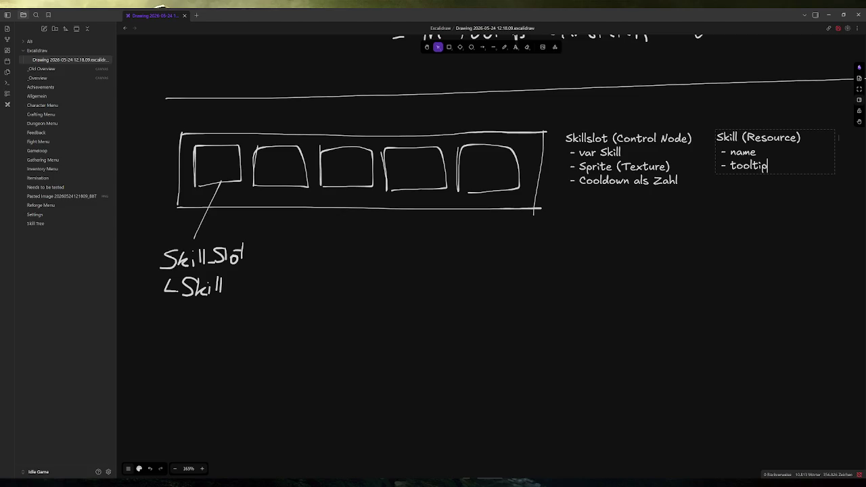
type("/descr")
key("Return")
Step: Add the line 'onclick - Skill benutzen' below Cooldown als Zahl in the Skillslot note
double_click(696, 181)
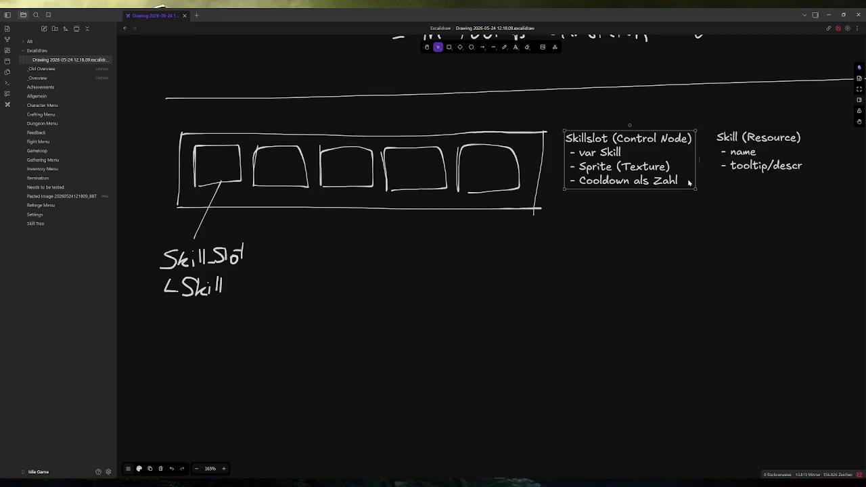
key("Return")
key("Return")
type("onclo")
key("BackSpace")
type("ck")
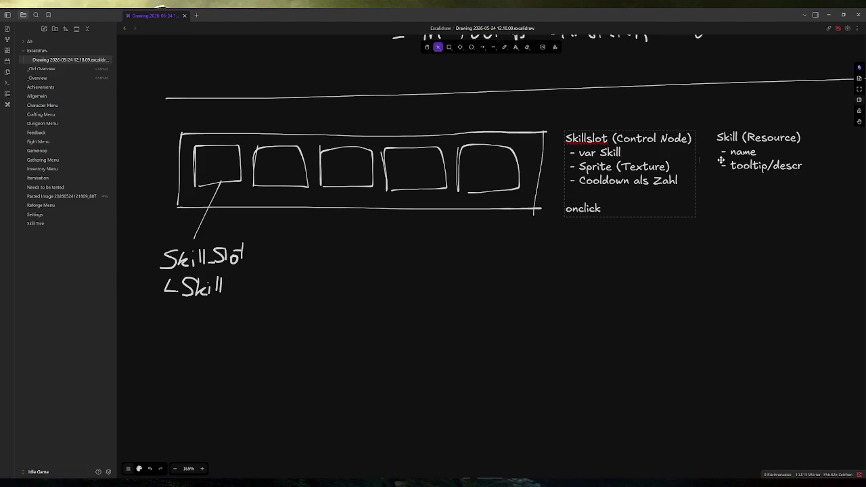
type(" - Skill ab")
key("BackSpace")
key("BackSpace")
type("benutzen")
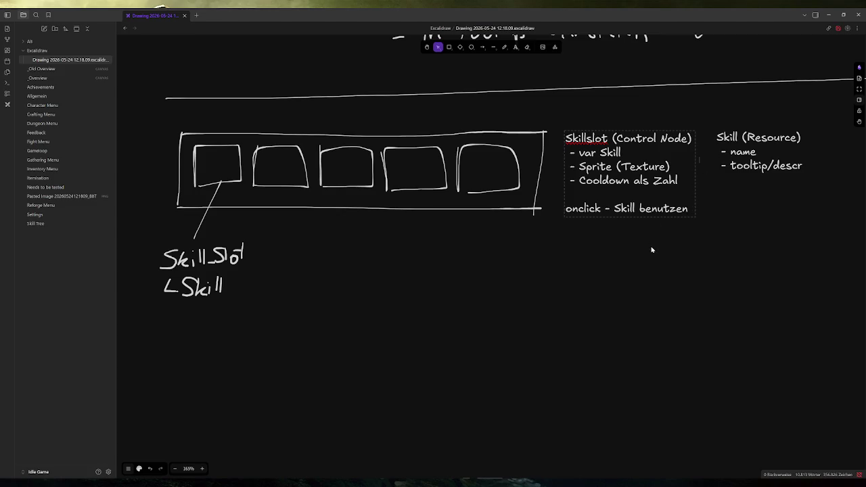
scroll(652, 249, "up", 5)
scroll(541, 325, "down", 4)
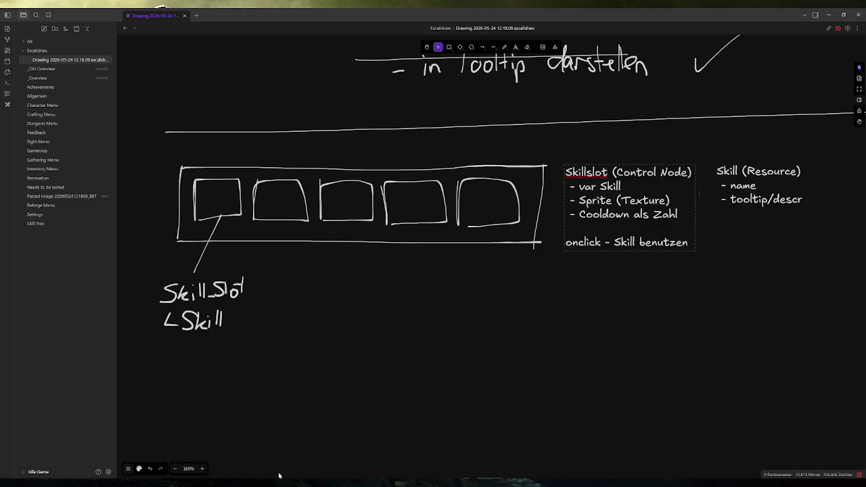
Step: Test-run the game from Godot, then open Obsidian's _Overview canvas at the Allgemein card
left_click(279, 481)
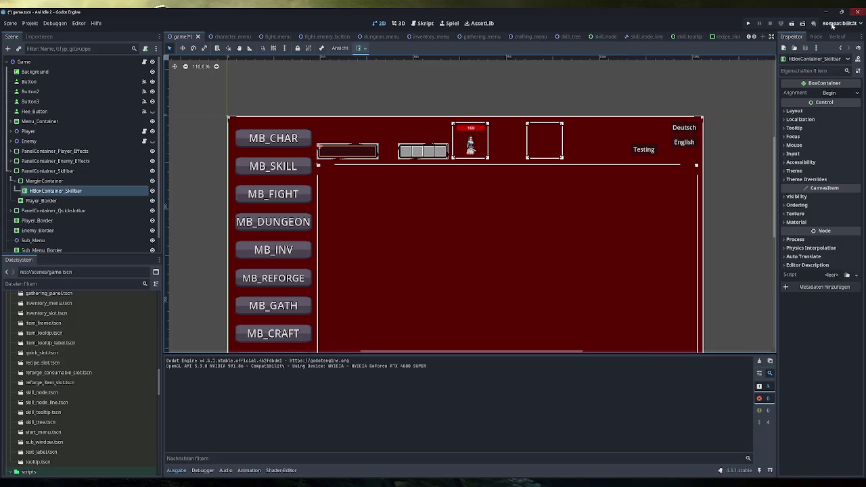
left_click(747, 23)
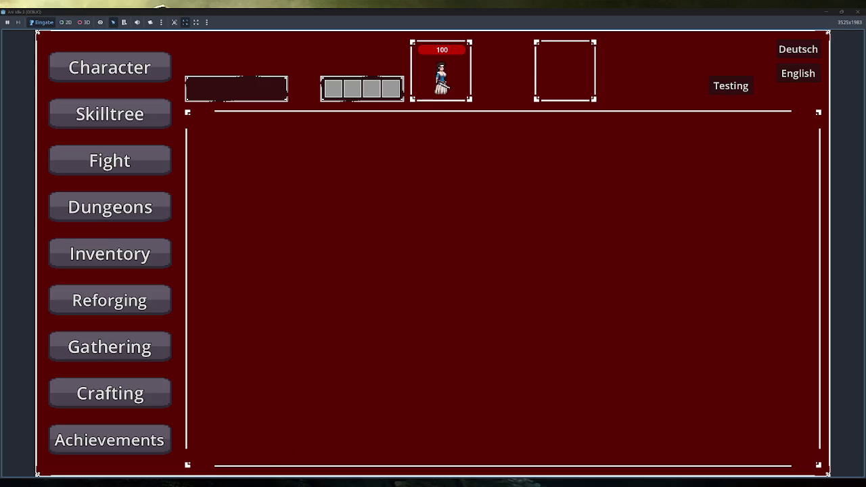
key("alt+Tab")
left_click(54, 78)
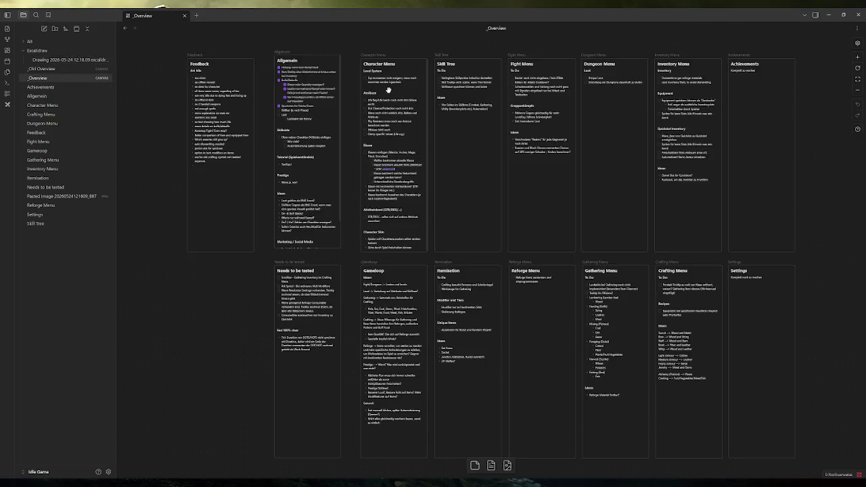
left_click(304, 113)
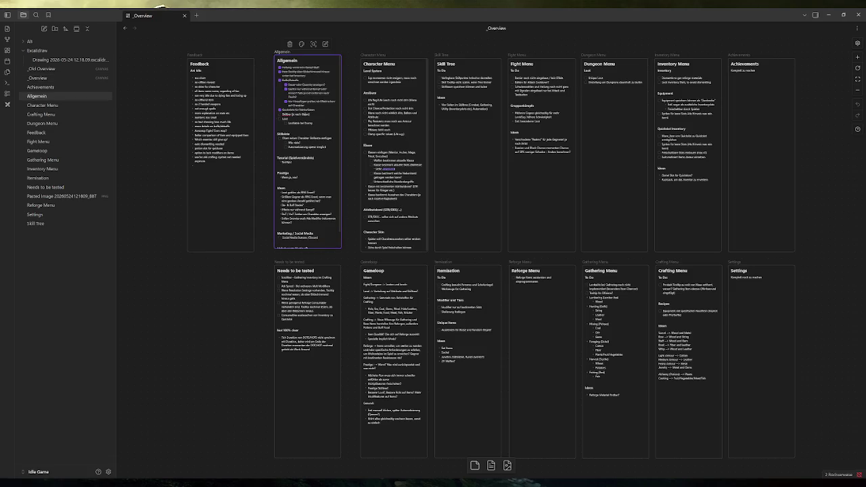
Step: Add the line 'Exp lootable irgendwo anzeigen' under 'Lootable bei Enemy' in the Allgemein card
key("Return")
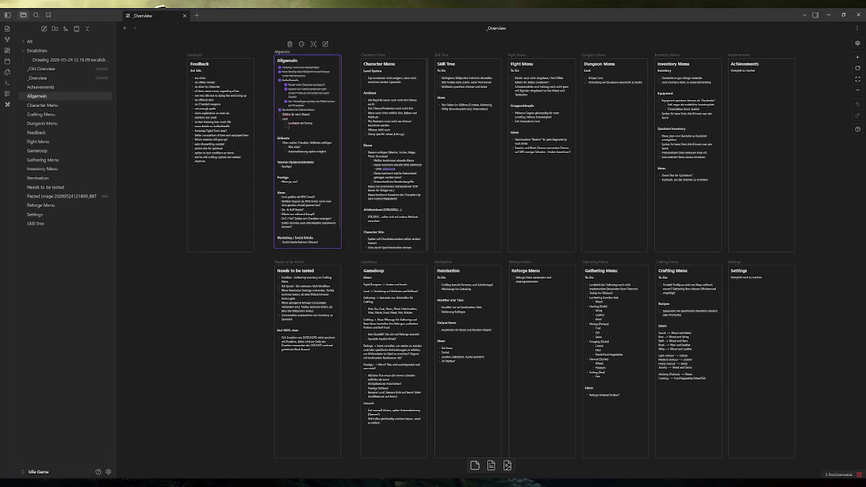
key("Return")
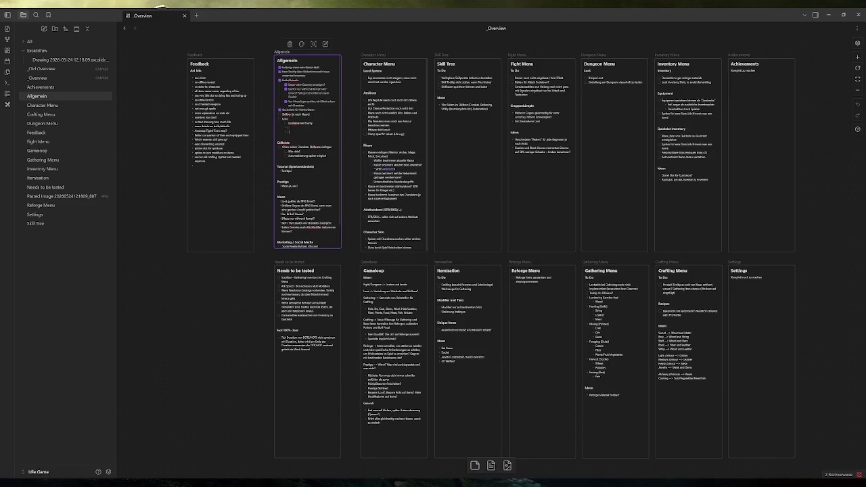
key("BackSpace")
key("BackSpace")
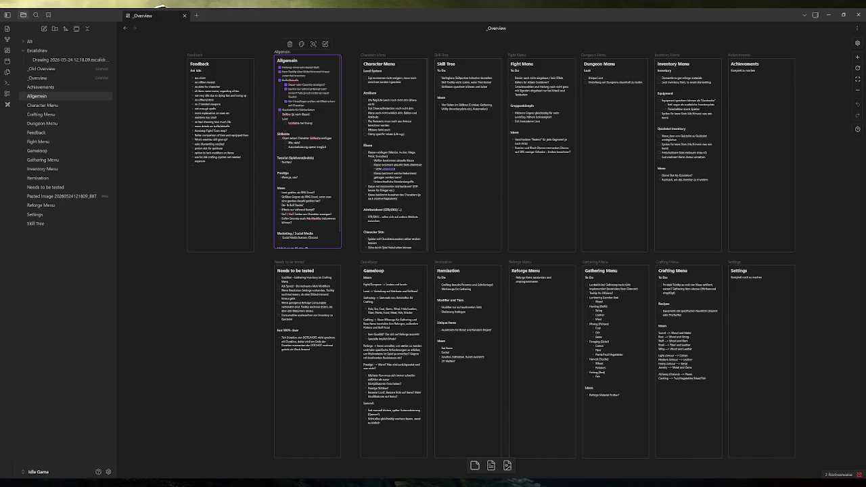
key("Return")
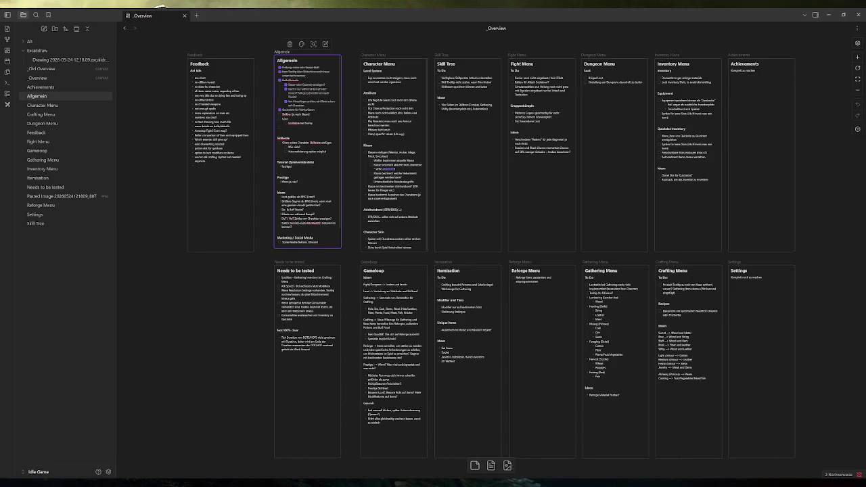
type("lootabl")
key("Return")
type("Monster Bal")
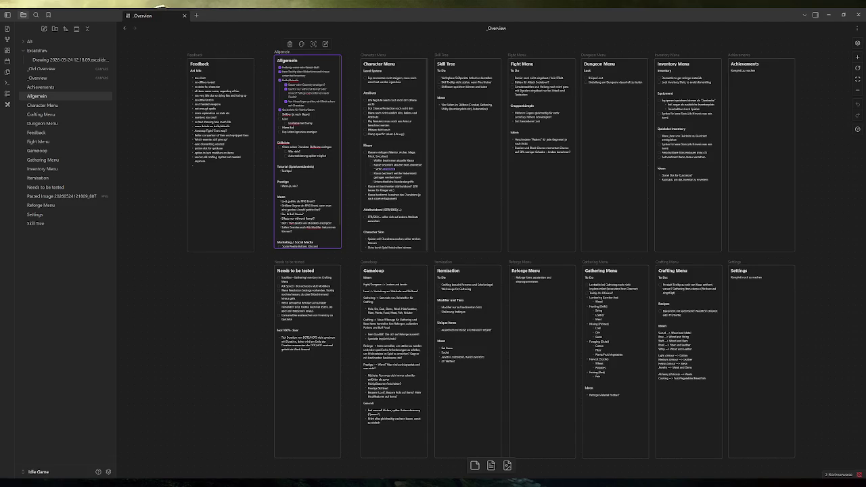
Step: Bring the running game window to the front from the Godot taskbar previews
left_click(149, 323)
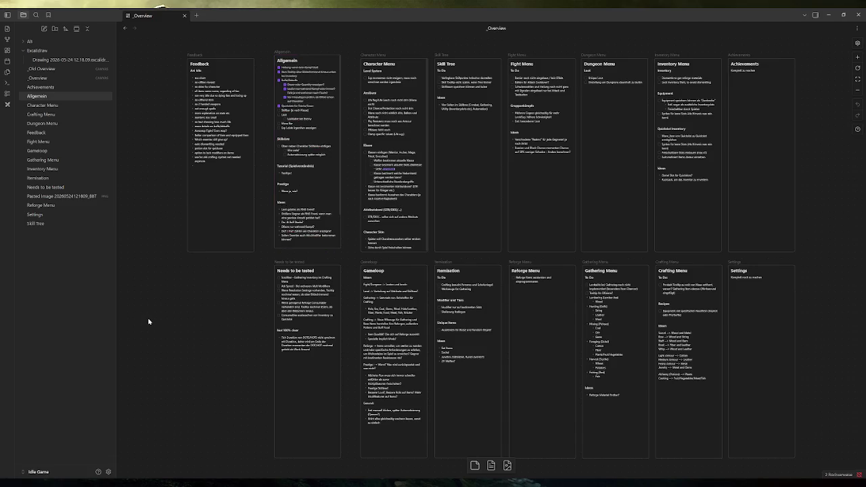
left_click(247, 479)
left_click(286, 459)
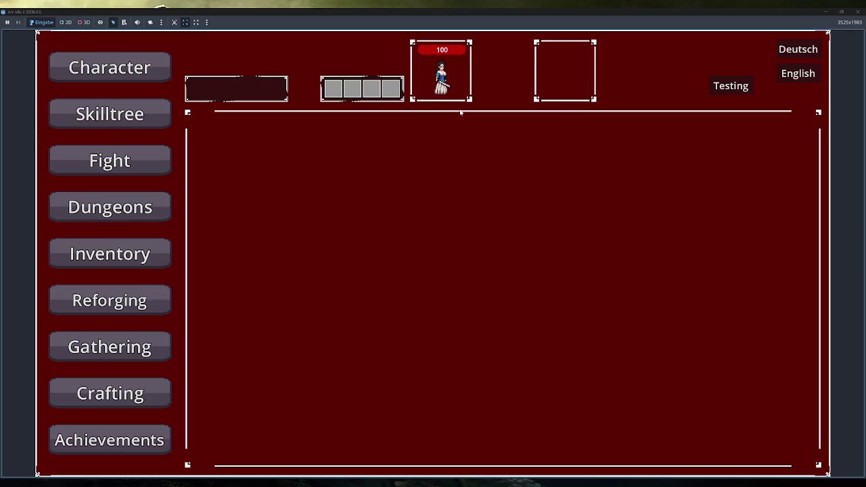
Step: Close the debug game window and switch back to Obsidian's _Overview canvas
left_click(857, 11)
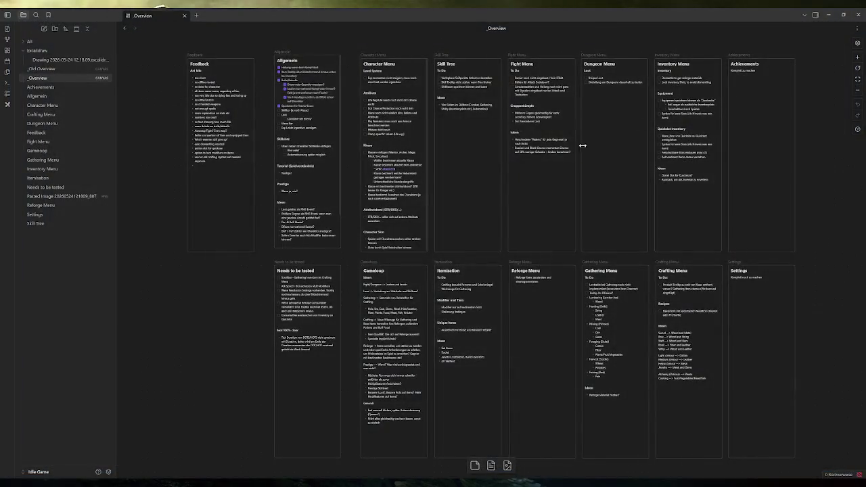
left_click(305, 126)
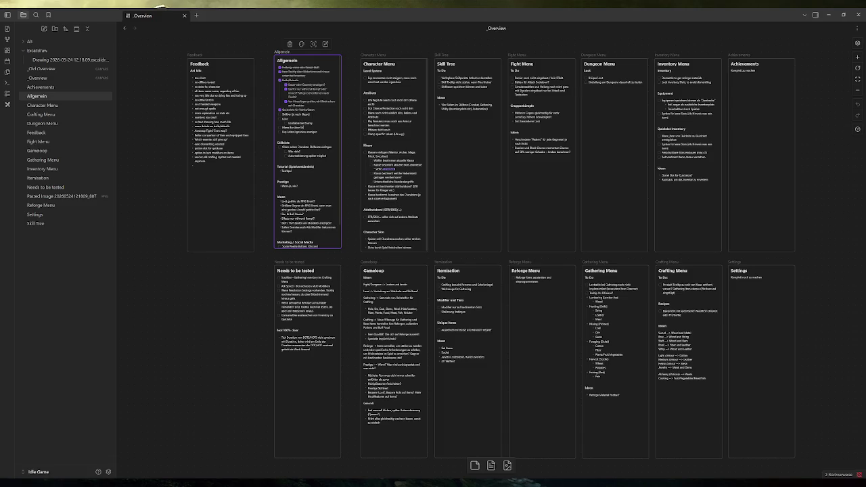
left_click(193, 342)
key("alt+Tab")
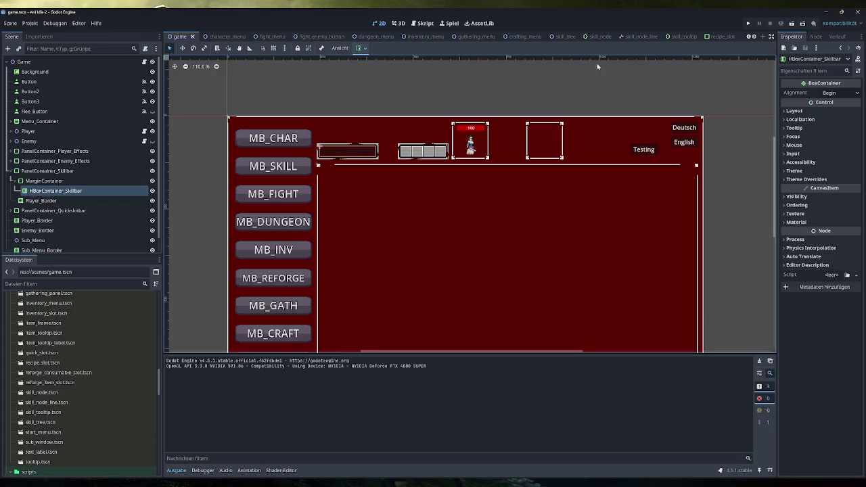
key("alt+Tab")
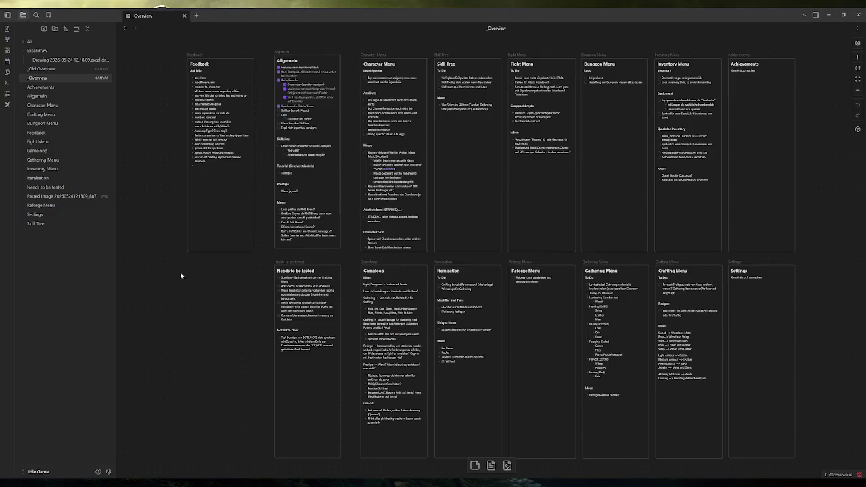
Step: Open the Excalidraw skill bar drawing and scroll to the Skill (Resource) note
left_click(68, 59)
scroll(392, 243, "down", 3)
scroll(416, 246, "down", 3)
scroll(414, 246, "up", 3, "ctrl")
scroll(414, 264, "up", 3, "ctrl")
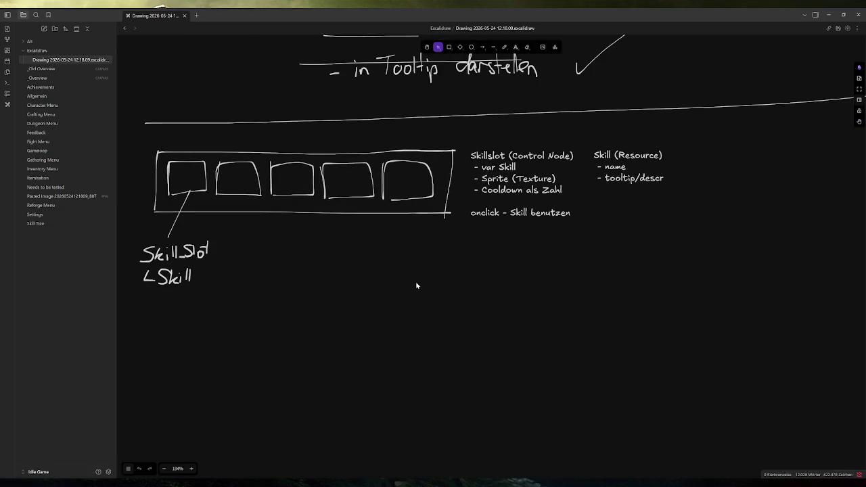
scroll(405, 251, "down", 1)
scroll(467, 230, "left", 2)
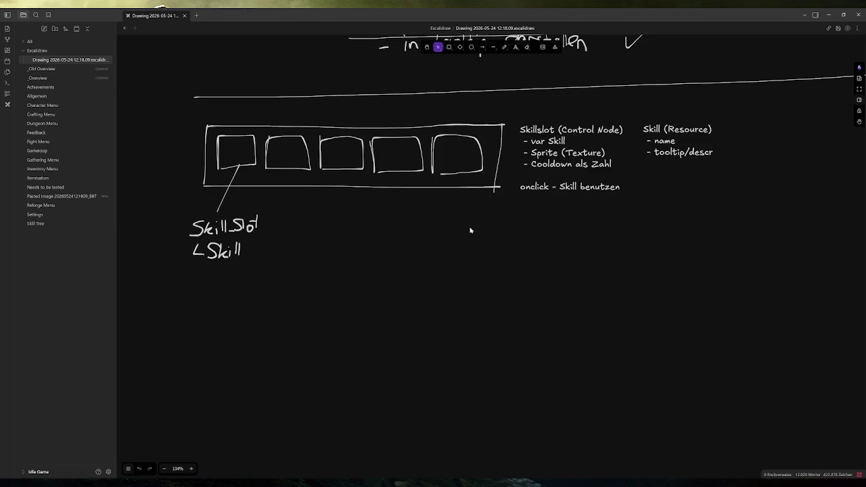
Step: Add '- mana cost' and '- cooldown' field lines to the Skill (Resource) note
double_click(692, 141)
key("Return")
type("- ")
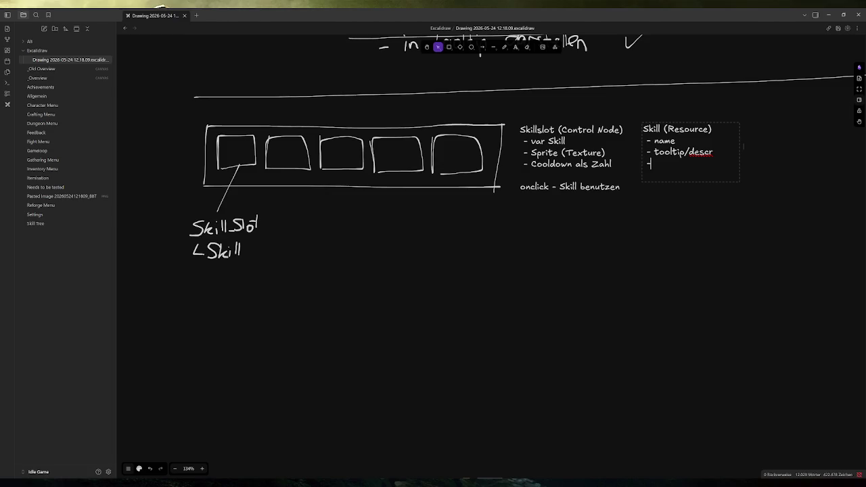
type("mana cost")
key("Return")
type("- ")
type("cool down")
key("Left")
key("Left")
key("Left")
key("BackSpace")
key("End")
key("Left")
key("Left")
key("Left")
key("Left")
Step: Rename cooldown to base_cooldown, add current_cooldown, and widen the text box
type("b")
type("ase_")
key("End")
key("Return")
type("current_cooldown")
key("Up")
key("Up")
key("Up")
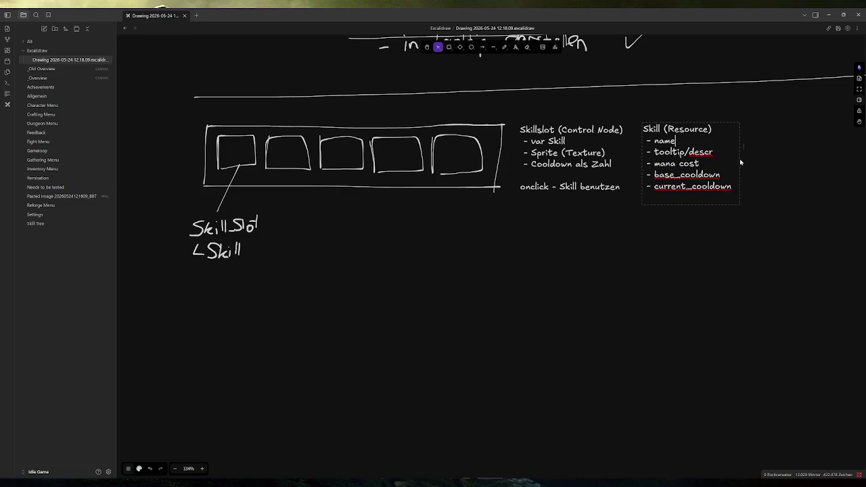
left_click_drag(739, 163, 772, 162)
key("Escape")
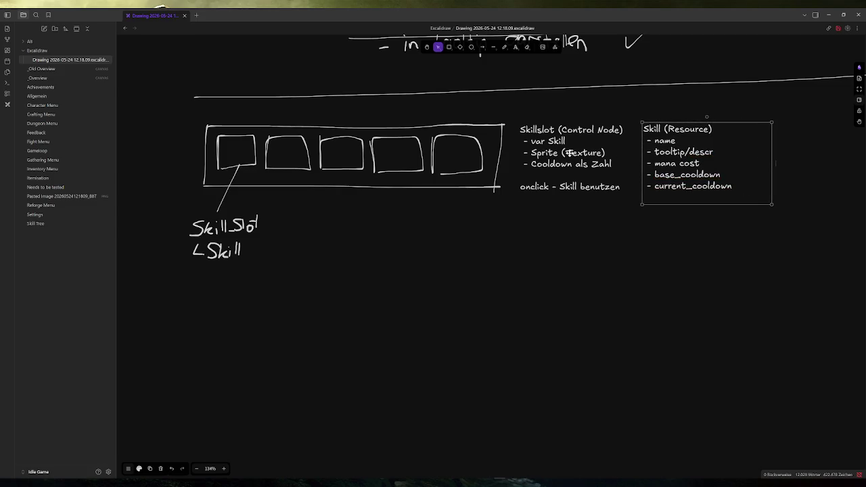
Step: Make the Skill (Resource) text box taller so all fields fit
double_click(698, 186)
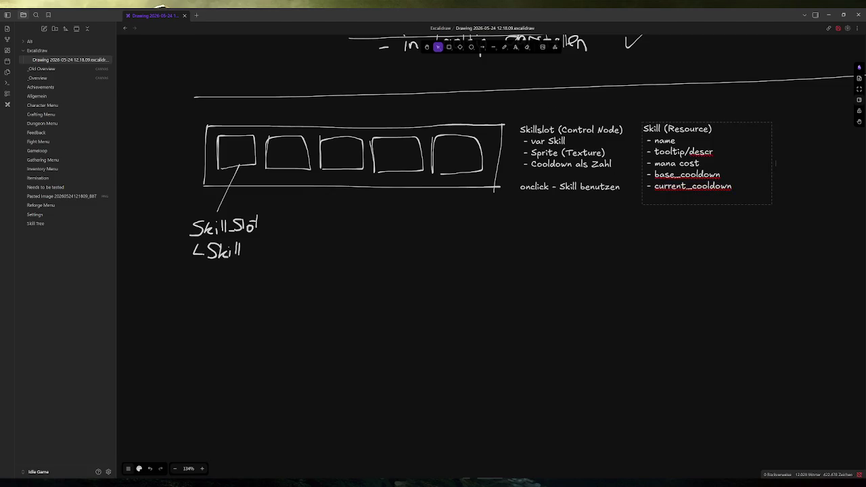
key("ctrl+shift+Left")
key("ctrl+shift+Left")
key("Right")
key("Escape")
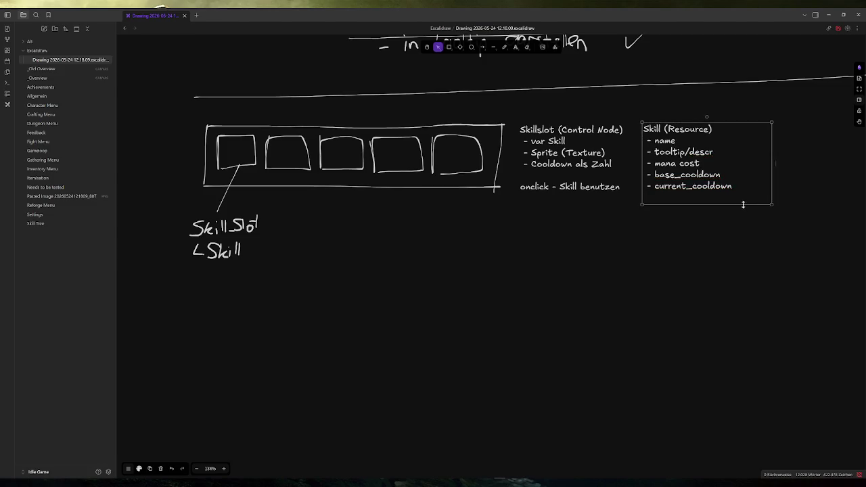
mouse_move(730, 207)
left_mouse_down()
mouse_move(725, 250)
mouse_move(724, 209)
left_mouse_up()
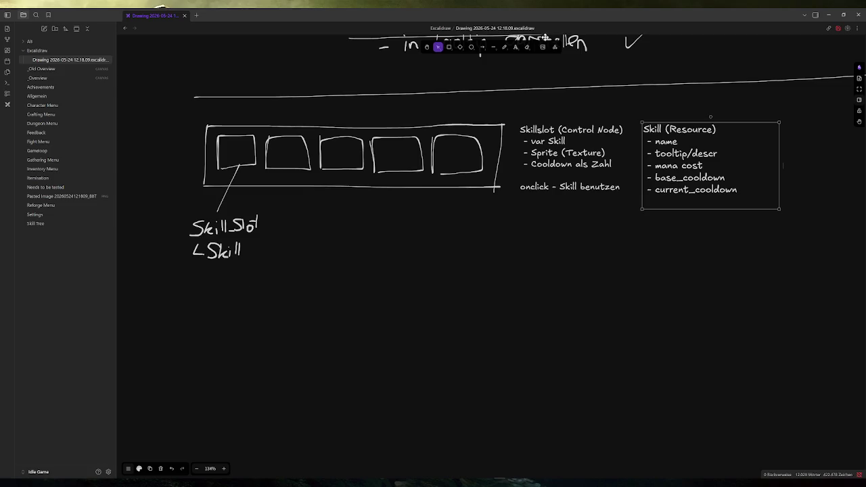
left_click(505, 47)
Step: Underline the Skill label and handwrite the Dmg and Heal entries beneath it
left_click_drag(190, 270, 240, 263)
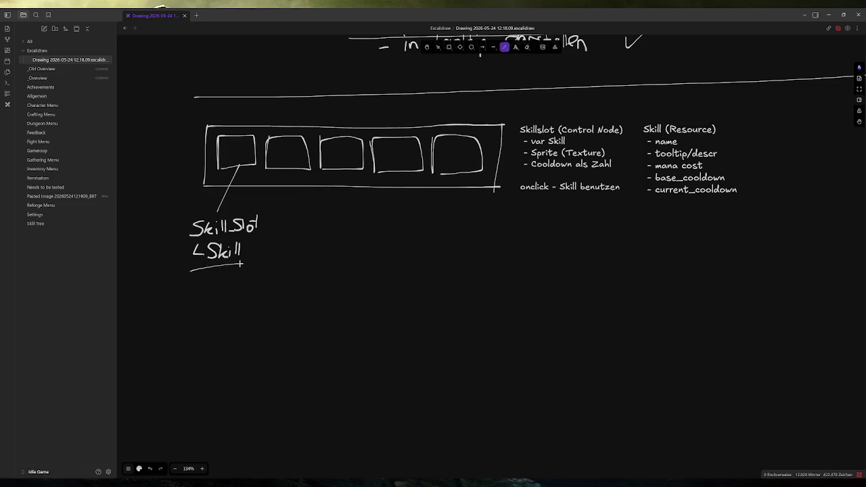
left_click_drag(187, 293, 227, 284)
mouse_move(223, 285)
left_mouse_down()
mouse_move(223, 306)
mouse_move(283, 295)
left_mouse_up()
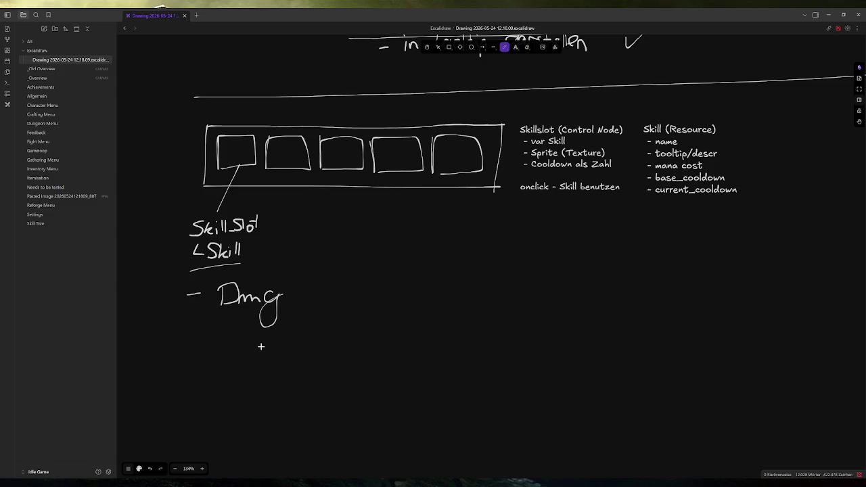
mouse_move(262, 331)
left_mouse_down()
mouse_move(226, 298)
mouse_move(193, 293)
mouse_move(242, 296)
mouse_move(236, 306)
left_mouse_up()
left_click_drag(191, 324, 245, 330)
left_click_drag(249, 318, 251, 331)
Step: Handwrite the Buff, Debuff, DoT and HoT entries below Heal
mouse_move(196, 355)
left_mouse_down()
mouse_move(216, 365)
mouse_move(225, 354)
mouse_move(227, 364)
mouse_move(244, 359)
mouse_move(256, 369)
left_mouse_up()
left_click_drag(200, 384, 224, 395)
mouse_move(221, 374)
left_mouse_down()
mouse_move(229, 393)
mouse_move(265, 391)
mouse_move(273, 380)
mouse_move(287, 403)
left_mouse_up()
left_click_drag(284, 392, 299, 391)
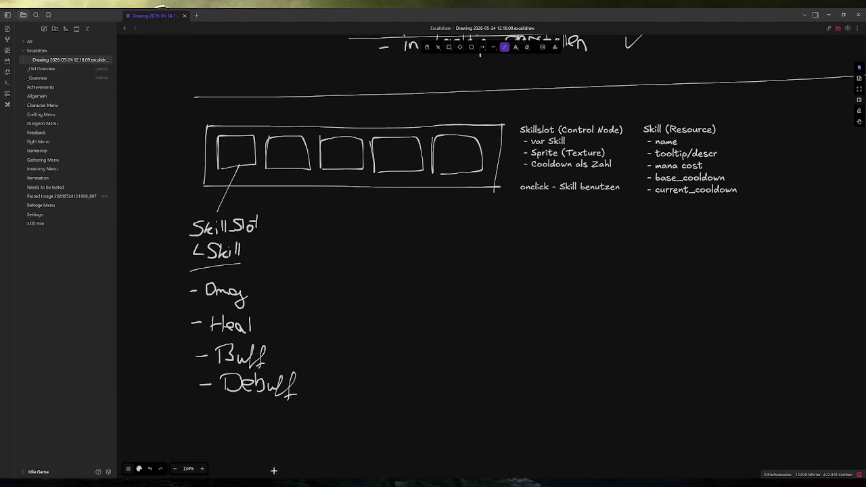
left_click_drag(203, 418, 231, 419)
mouse_move(231, 400)
left_mouse_down()
mouse_move(233, 419)
mouse_move(267, 421)
left_mouse_up()
left_click_drag(261, 403, 272, 401)
left_click_drag(207, 444, 229, 445)
mouse_move(229, 440)
left_mouse_down()
mouse_move(265, 449)
mouse_move(269, 433)
left_mouse_up()
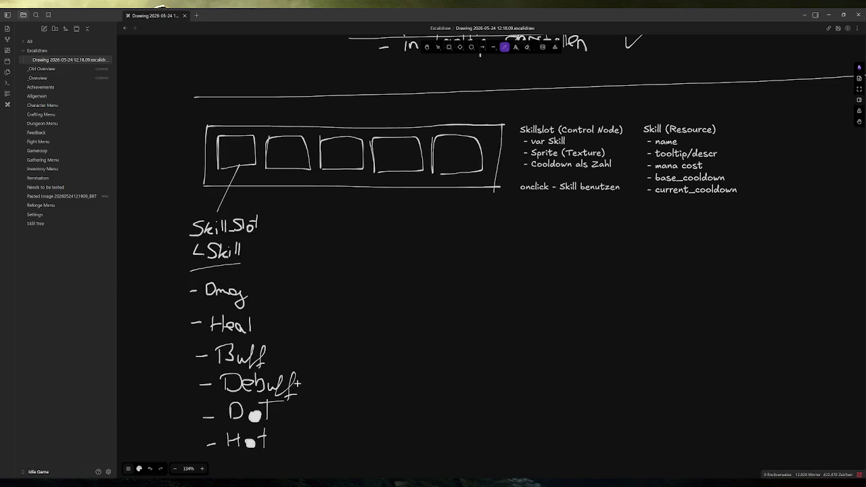
Step: Undo stray strokes and rewrite the DoT and HoT entries cleanly
key("ctrl+z")
key("ctrl+z")
key("ctrl+z")
key("ctrl+z")
key("ctrl+z")
key("ctrl+z")
key("ctrl+z")
key("ctrl+z")
key("ctrl+z")
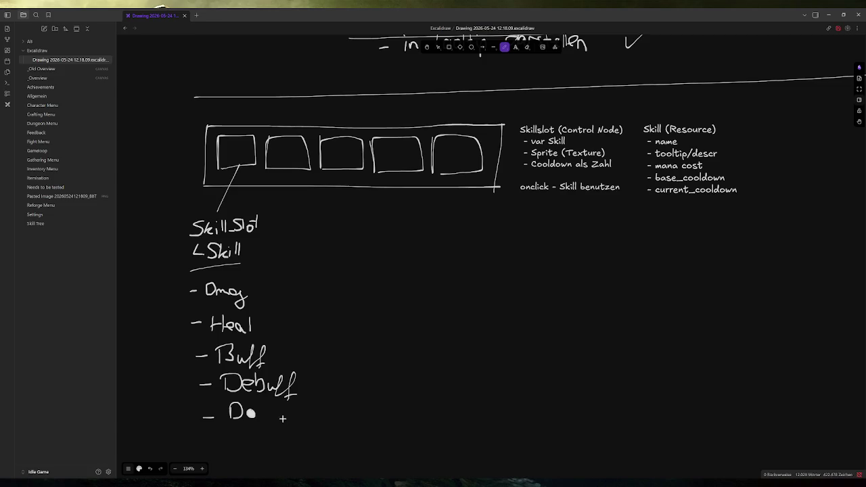
left_click_drag(251, 409, 253, 415)
key("ctrl+z")
mouse_move(263, 402)
left_mouse_down()
mouse_move(263, 410)
mouse_move(268, 400)
left_mouse_up()
left_click_drag(206, 438, 230, 446)
mouse_move(230, 438)
left_mouse_down()
mouse_move(248, 446)
mouse_move(255, 437)
mouse_move(263, 447)
mouse_move(274, 430)
left_mouse_up()
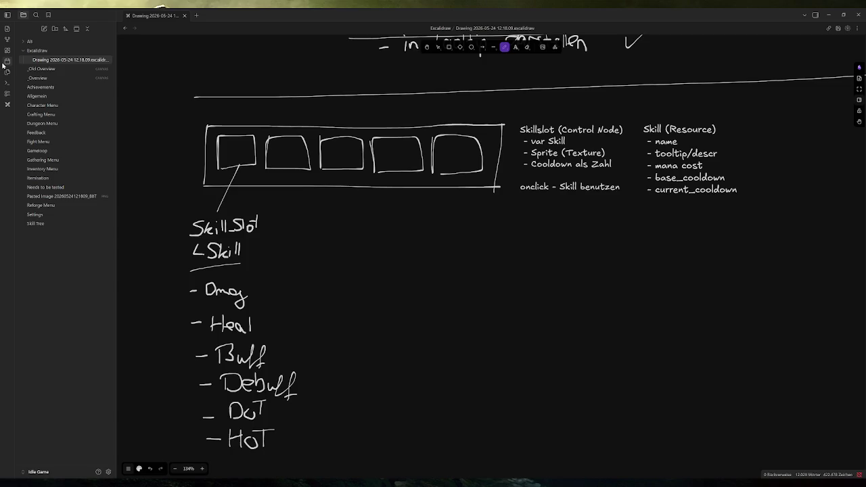
scroll(333, 289, "down", 1)
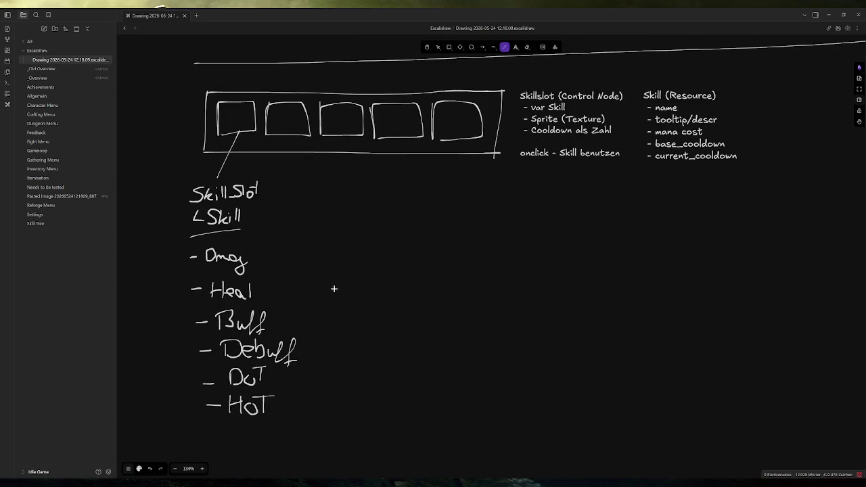
Step: Handwrite the start of a '(Ziel' bracket note after Dmg
scroll(335, 289, "down", 1)
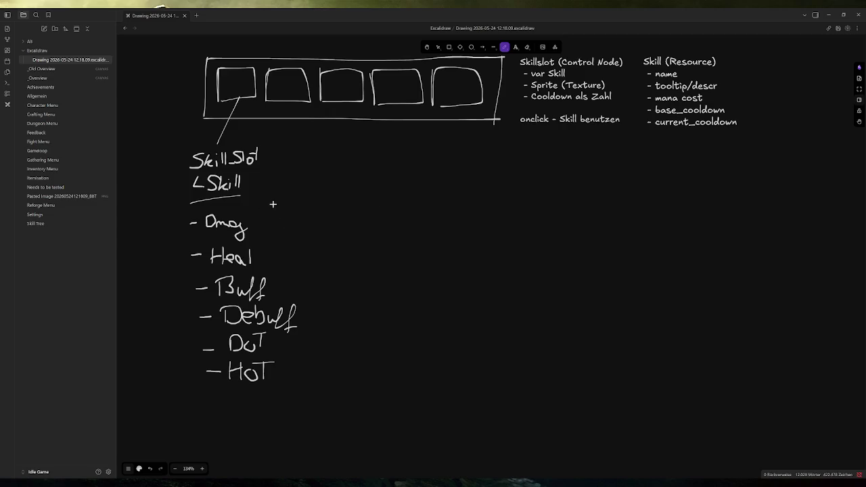
mouse_move(262, 210)
left_mouse_down()
mouse_move(256, 228)
mouse_move(294, 225)
left_mouse_up()
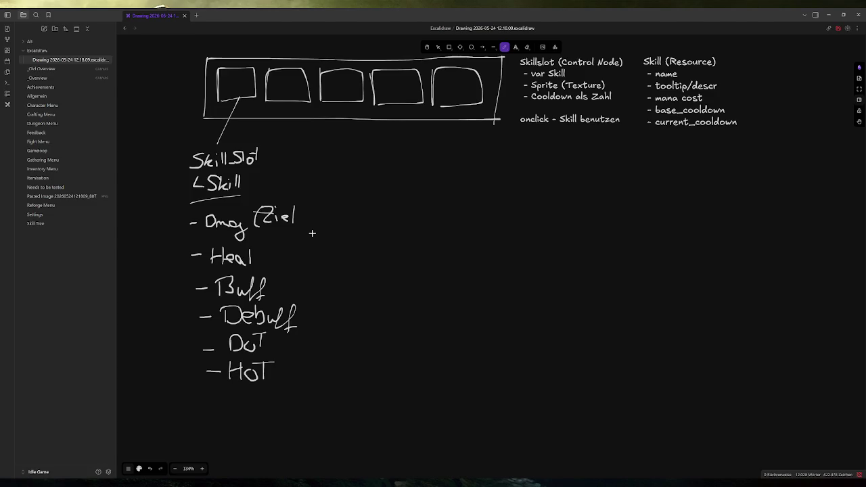
Step: Undo the handwritten '(Ziel' strokes beside Dmg
key("ctrl+z")
key("ctrl+z")
key("ctrl+z")
key("ctrl+z")
key("ctrl+z")
key("ctrl+z")
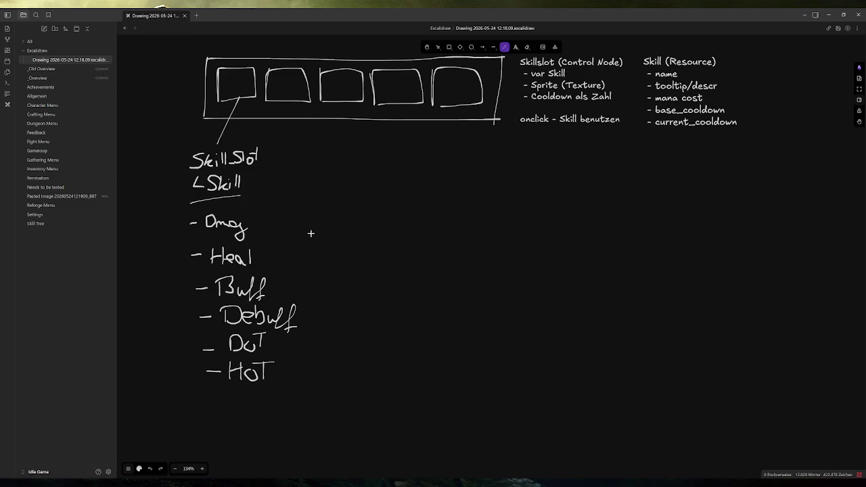
mouse_move(257, 217)
left_mouse_down()
mouse_move(336, 216)
mouse_move(335, 232)
left_mouse_up()
mouse_move(352, 202)
left_mouse_down()
mouse_move(351, 215)
mouse_move(371, 195)
left_mouse_up()
mouse_move(360, 214)
left_mouse_down()
mouse_move(380, 213)
mouse_move(372, 226)
mouse_move(395, 215)
left_mouse_up()
left_click_drag(400, 210, 385, 258)
key("ctrl+z")
key("ctrl+z")
key("ctrl+z")
key("ctrl+z")
key("ctrl+z")
key("ctrl+z")
key("ctrl+z")
left_click(527, 47)
left_click_drag(332, 218, 296, 214)
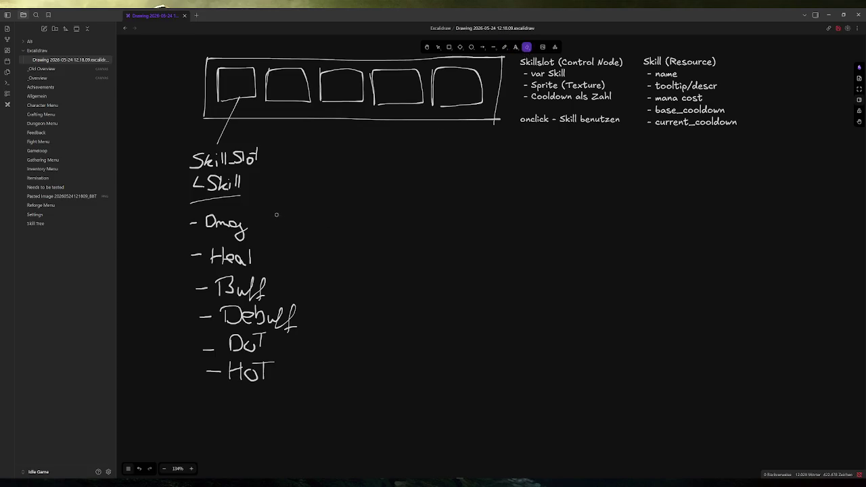
left_click(504, 47)
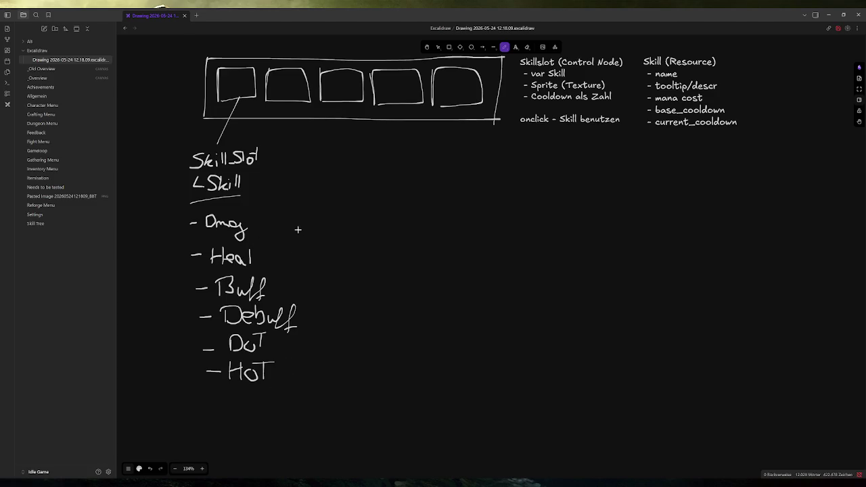
Step: Try marks beside Dmg, Heal and Buff, undoing each one
mouse_move(256, 219)
left_mouse_down()
mouse_move(300, 219)
mouse_move(325, 207)
left_mouse_up()
key("ctrl+z")
key("ctrl+z")
left_click_drag(267, 257, 332, 251)
key("ctrl+z")
key("ctrl+z")
key("ctrl+z")
mouse_move(306, 272)
left_mouse_down()
mouse_move(293, 290)
mouse_move(329, 278)
mouse_move(336, 307)
mouse_move(370, 281)
left_mouse_up()
key("ctrl+z")
key("ctrl+z")
key("ctrl+z")
key("ctrl+z")
key("ctrl+z")
key("ctrl+z")
key("ctrl+z")
key("ctrl+z")
Step: Handwrite ': int' after Dmg and Heal, then circle the Dmg entry
left_click(257, 221)
left_click(257, 228)
left_click(278, 207)
left_click_drag(282, 221, 293, 221)
left_click_drag(289, 211, 296, 211)
left_click(261, 253)
left_click(261, 263)
mouse_move(282, 250)
left_mouse_down()
mouse_move(296, 259)
mouse_move(302, 248)
left_mouse_up()
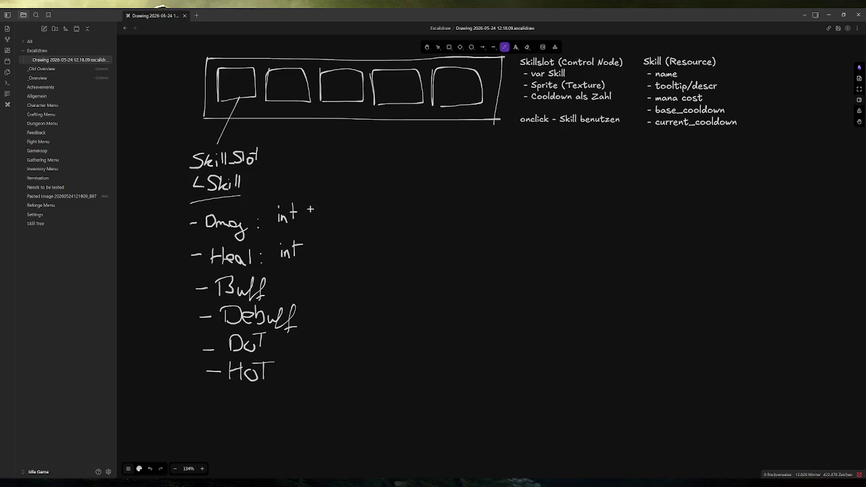
mouse_move(305, 196)
left_mouse_down()
mouse_move(186, 225)
mouse_move(274, 203)
left_mouse_up()
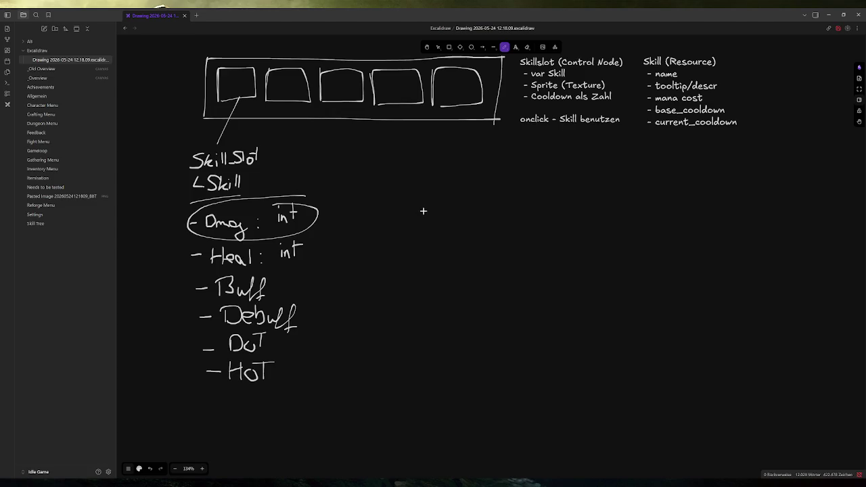
Step: Undo the freehand loop around the 'Dmg : int' entry
key("ctrl+z")
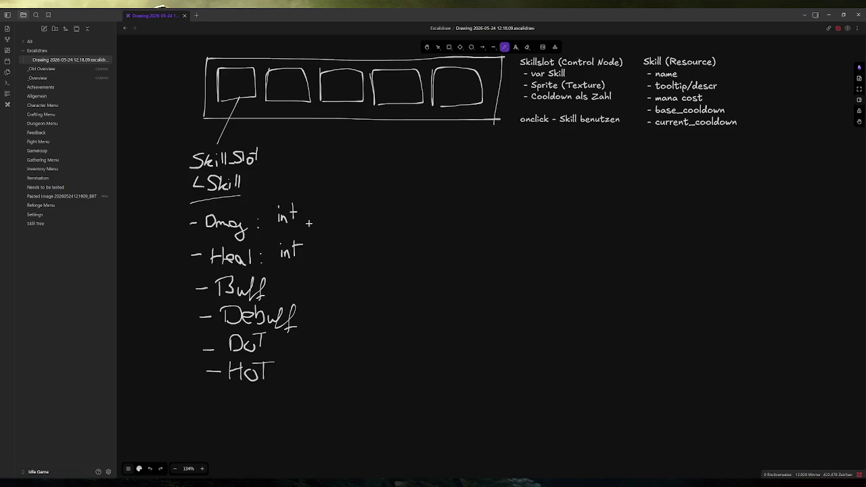
Step: Handwrite ', Typ' after 'int' on the Dmg line, with a transparent stroke background
mouse_move(314, 215)
left_mouse_down()
mouse_move(329, 214)
mouse_move(339, 198)
mouse_move(338, 222)
mouse_move(349, 211)
left_mouse_up()
left_click(139, 468)
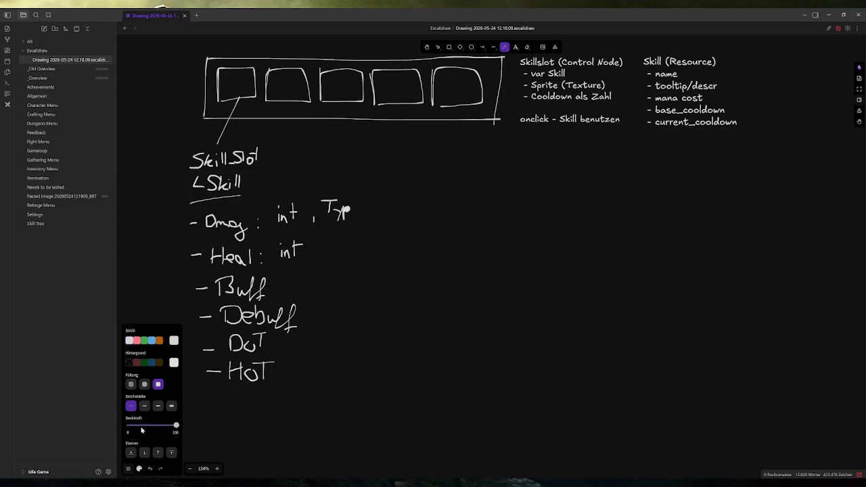
left_click(129, 362)
left_click_drag(400, 244, 399, 245)
key("ctrl+z")
key("ctrl+z")
left_click_drag(341, 207, 350, 209)
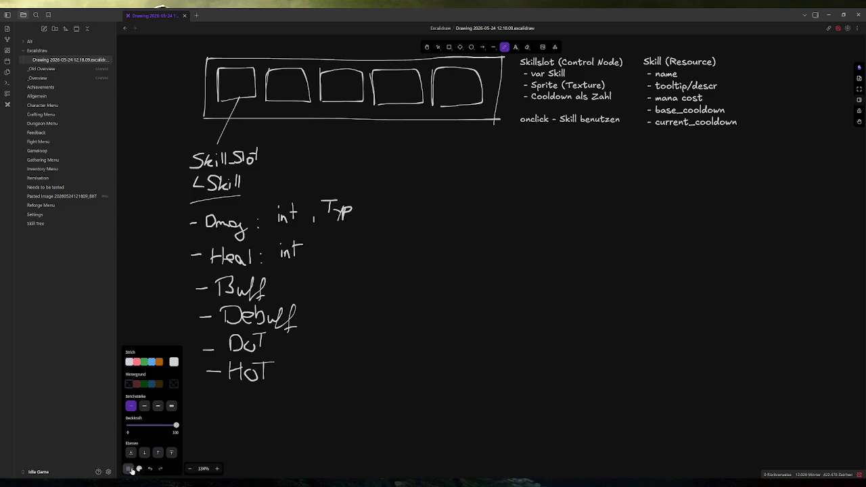
left_click(129, 469)
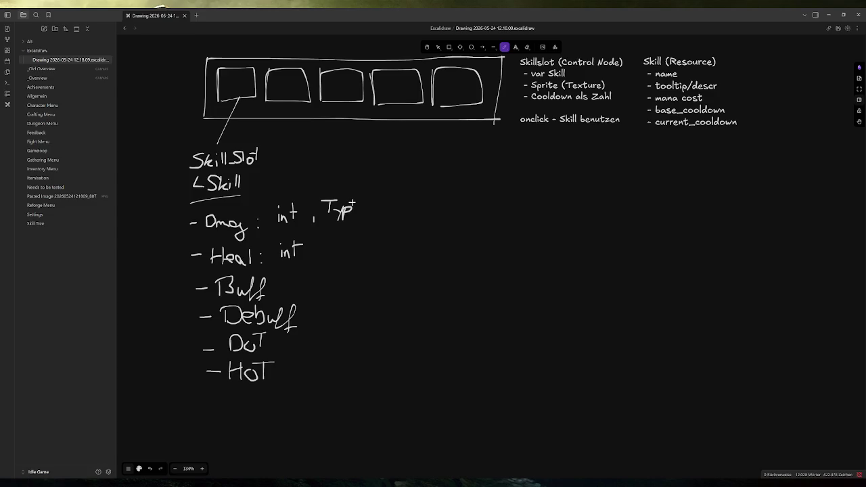
Step: Handwrite 'Leech?' beside the skill bar and '(Array?)' after Typ
mouse_move(423, 139)
left_mouse_down()
mouse_move(426, 155)
mouse_move(456, 156)
left_mouse_up()
mouse_move(463, 138)
left_mouse_down()
mouse_move(461, 157)
mouse_move(468, 158)
mouse_move(448, 155)
mouse_move(476, 149)
left_mouse_up()
left_click(477, 155)
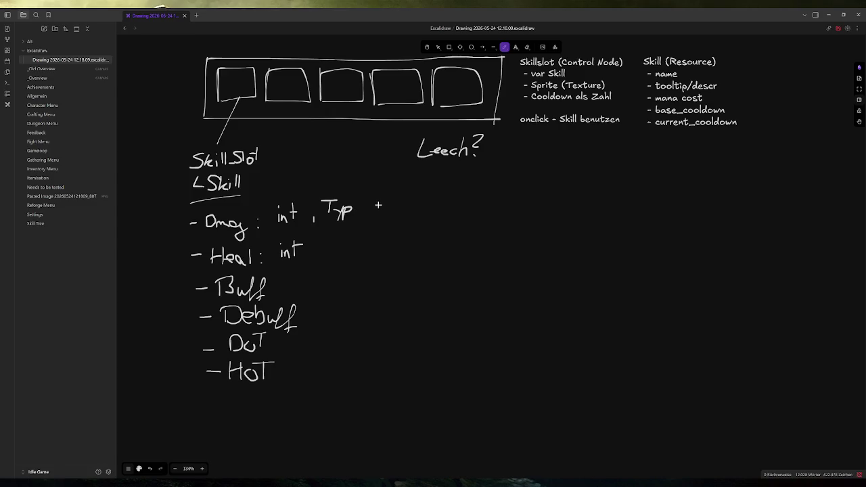
mouse_move(366, 201)
left_mouse_down()
mouse_move(363, 215)
mouse_move(382, 198)
mouse_move(386, 213)
left_mouse_up()
left_click_drag(378, 208, 432, 212)
left_click(423, 211)
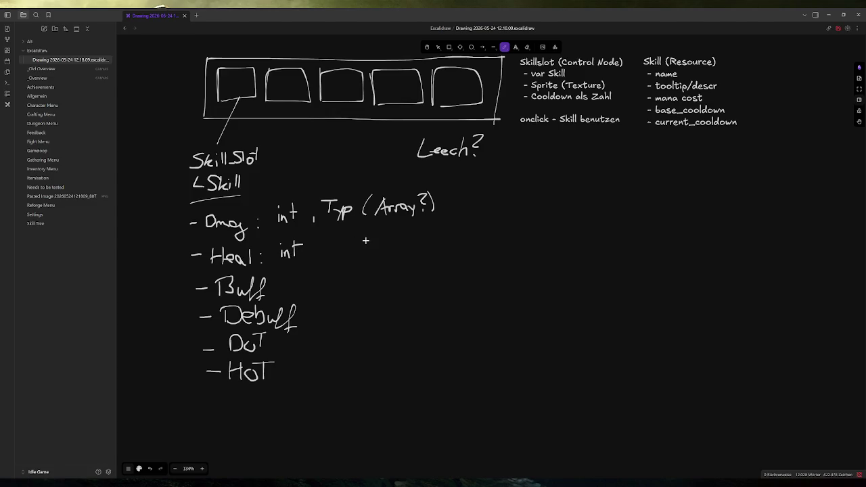
Step: Handwrite ': Array[Effect] → Player' after Buff
left_click(277, 284)
left_click(277, 291)
mouse_move(291, 292)
left_mouse_down()
mouse_move(297, 280)
mouse_move(341, 289)
mouse_move(353, 272)
mouse_move(417, 274)
mouse_move(416, 288)
mouse_move(464, 266)
mouse_move(484, 289)
left_mouse_up()
left_click_drag(487, 275, 507, 269)
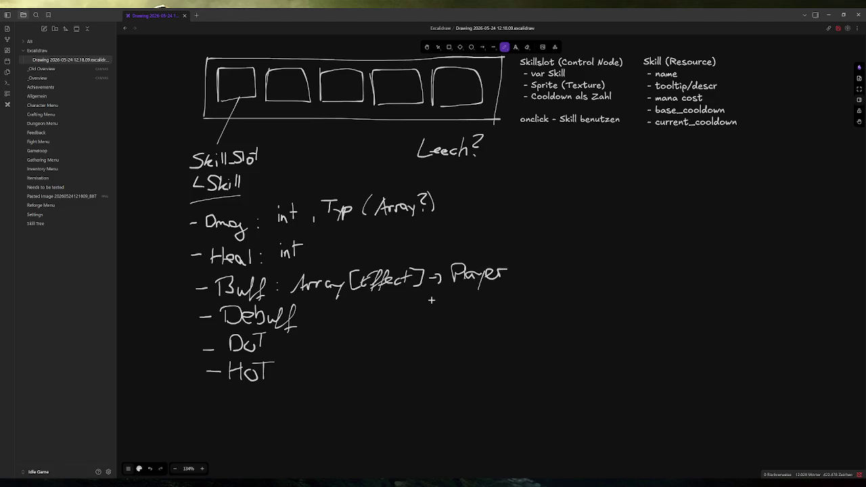
Step: Give the Debuff row a colon, ditto mark and an arrow to Enemy
left_click(308, 315)
left_click(307, 322)
left_click_drag(358, 305, 358, 312)
left_click_drag(362, 306, 362, 311)
mouse_move(431, 306)
left_mouse_down()
mouse_move(469, 310)
mouse_move(477, 297)
mouse_move(488, 309)
mouse_move(514, 306)
left_mouse_up()
left_click_drag(518, 298, 512, 319)
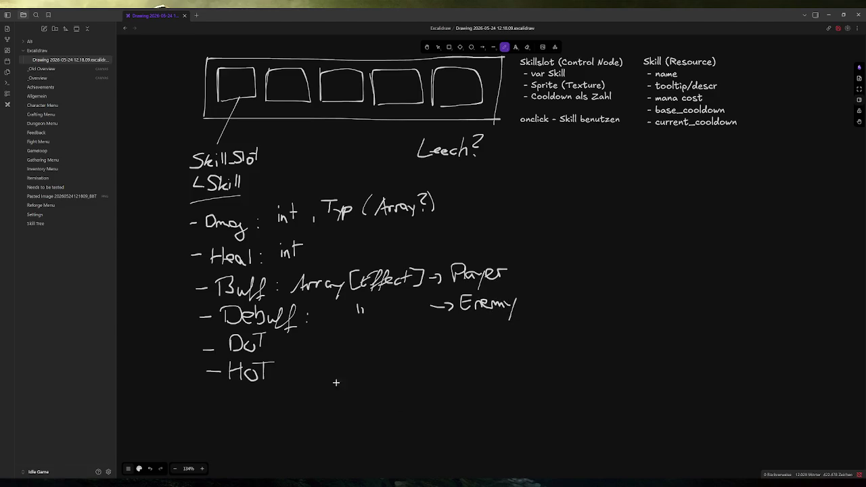
Step: Add ditto types for DoT (→ Player) and HoT (→ Enemy), then underline Buff and Debuff rows
left_click(278, 341)
left_click(278, 348)
left_click(283, 369)
left_click(282, 377)
left_click_drag(359, 335, 366, 341)
left_click_drag(363, 336, 362, 345)
mouse_move(424, 334)
left_mouse_down()
mouse_move(502, 338)
mouse_move(529, 327)
left_mouse_up()
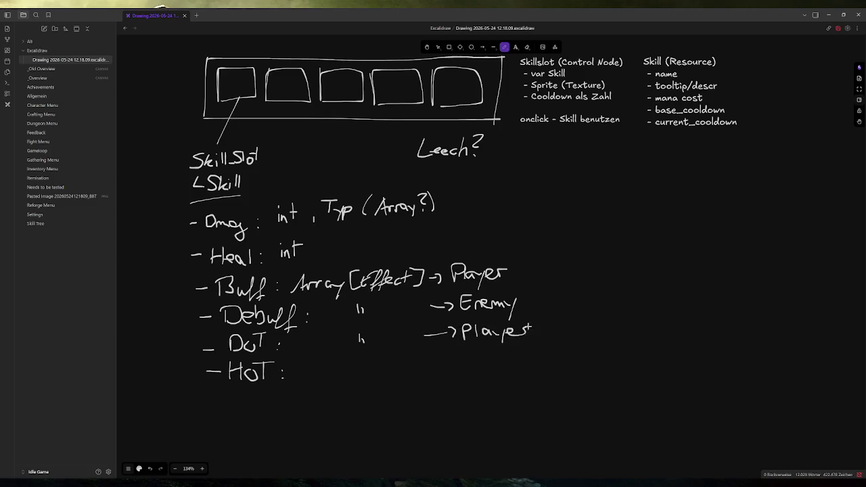
mouse_move(361, 364)
left_mouse_down()
mouse_move(454, 367)
mouse_move(473, 353)
mouse_move(482, 369)
mouse_move(523, 366)
left_mouse_up()
left_click_drag(533, 355, 518, 387)
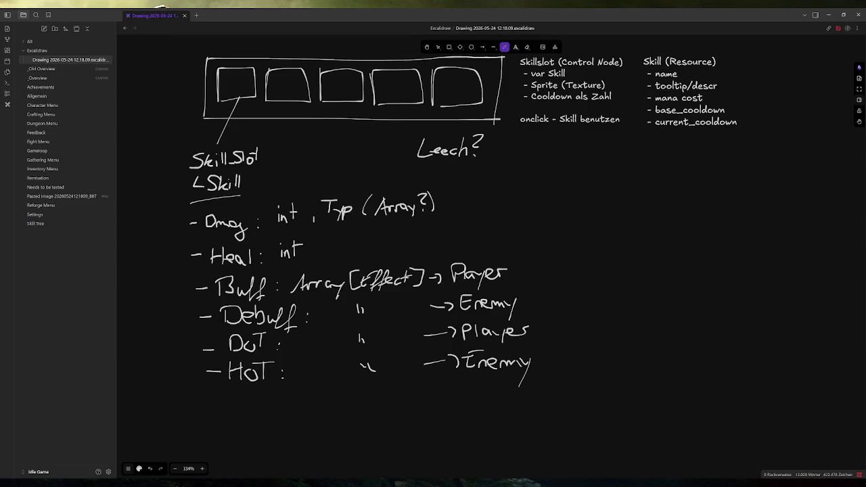
left_click_drag(292, 295, 505, 286)
left_click_drag(307, 326, 518, 316)
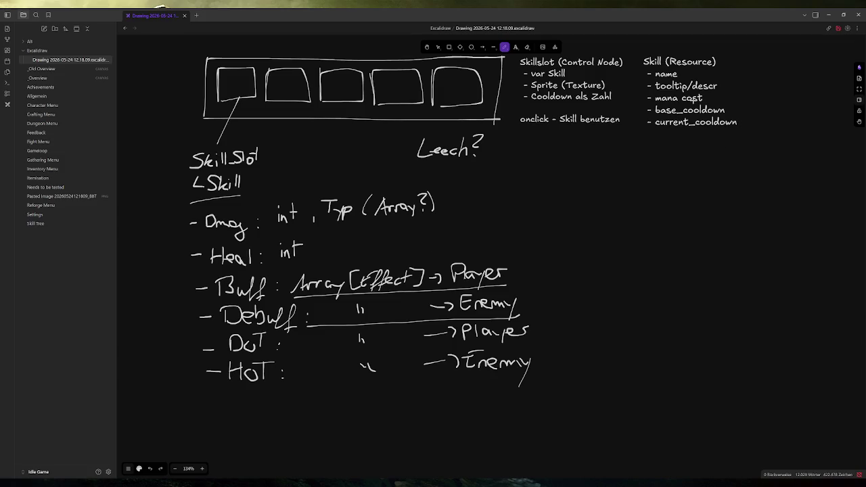
Step: Add a '- damage Dictionary[DmgType, int]' line to the Skill (Resource) text
left_click(438, 48)
double_click(771, 98)
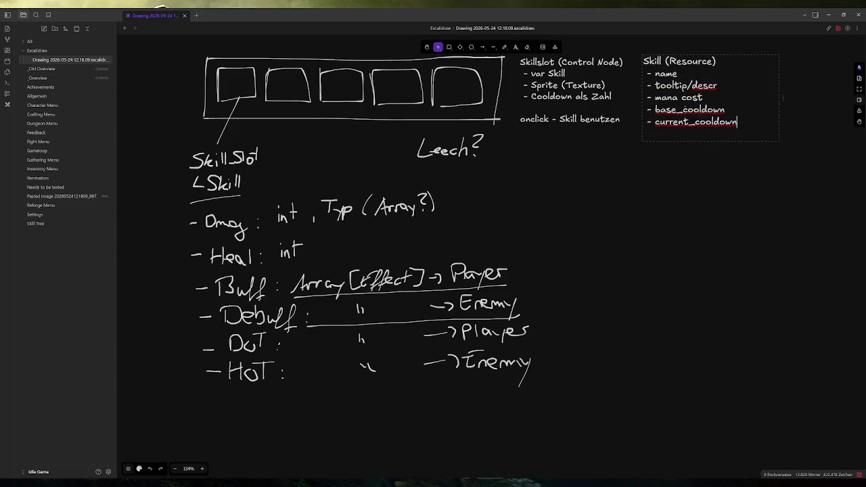
type("- ")
type("damage ")
type("Array")
type("[]")
key("Left")
type("i")
key("BackSpace")
key("Right")
key("BackSpace")
key("BackSpace")
key("BackSpace")
key("BackSpace")
key("BackSpace")
key("BackSpace")
key("BackSpace")
type("Dictionary[]")
key("Left")
type("DmgType, ")
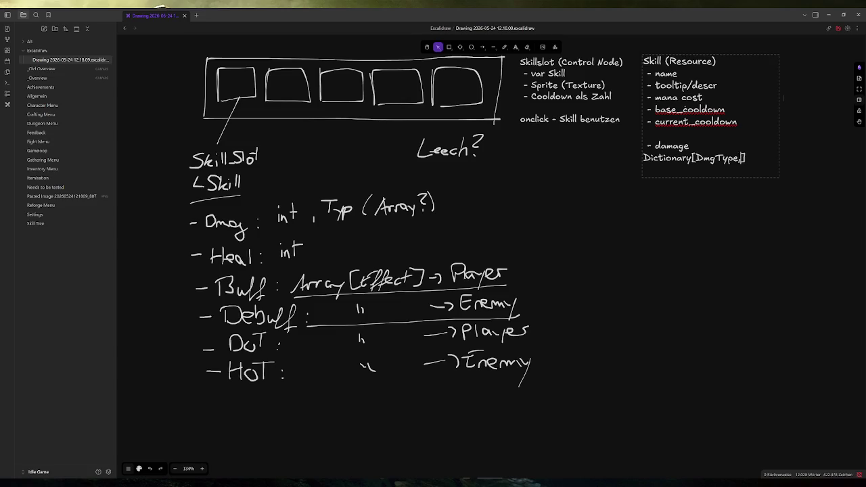
type("int")
Step: Shorten Dictionary to Dict and widen the Skill notes box to fit
key("ctrl+a")
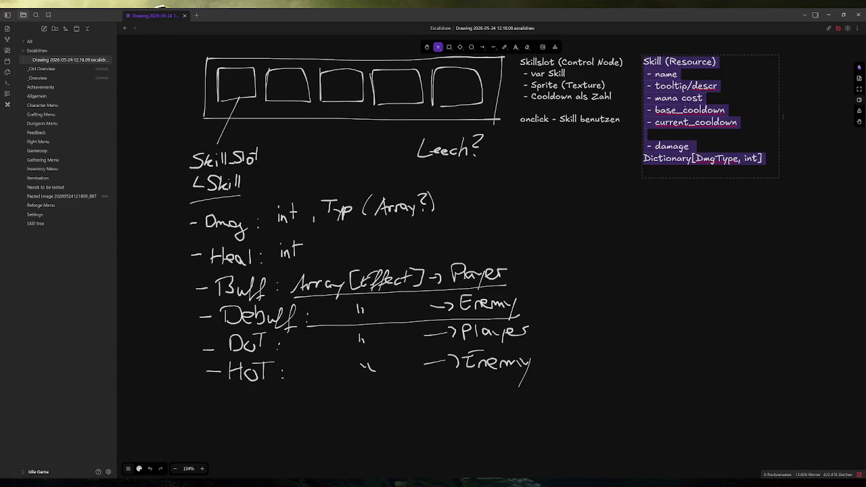
left_click(702, 158)
key("BackSpace")
key("BackSpace")
key("BackSpace")
key("BackSpace")
key("BackSpace")
key("Up")
key("Up")
key("End")
key("Escape")
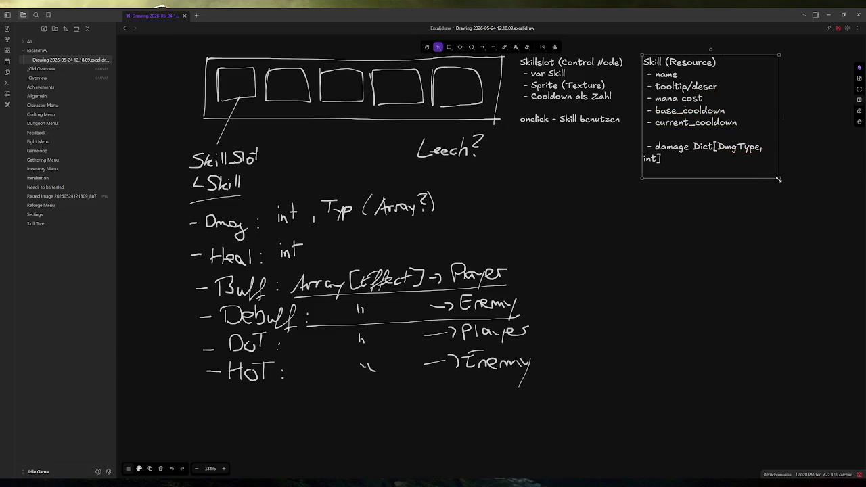
left_click_drag(778, 116, 811, 111)
Step: Add a 'heal: int' line below the damage field in the Skill notes
key("Return")
key("End")
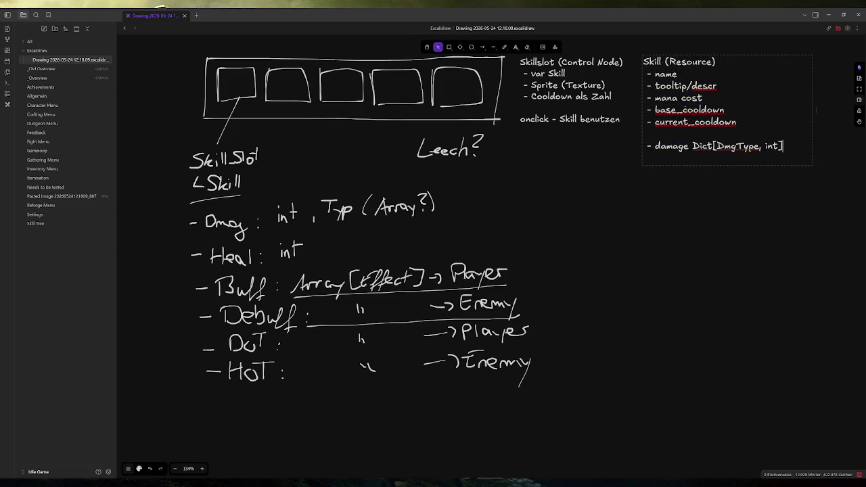
key("Return")
type("heal ")
type("int")
key("Left")
key("Left")
type(":")
key("End")
type("(Berechnen aus")
key("BackSpace")
key("BackSpace")
type("aus")
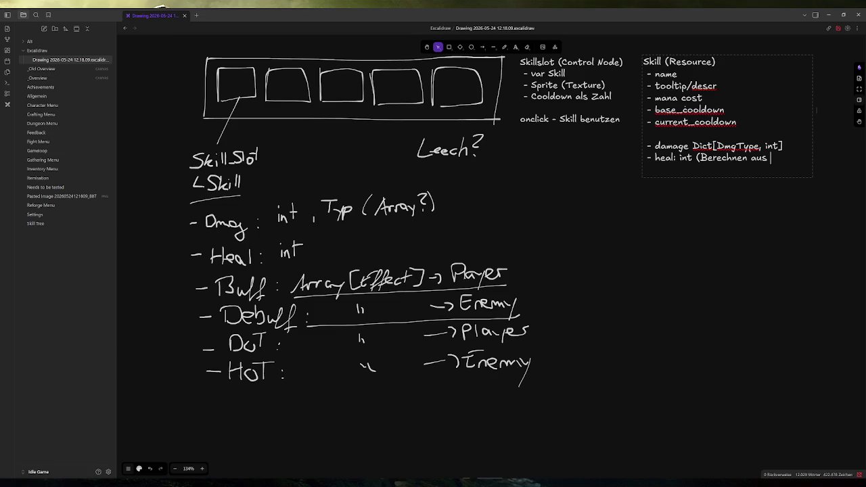
Step: Add 'Beides berechnet sich aus Attr.' and 'pos. Effects : Array[Effect] -> Player', widening the box
key("BackSpace")
key("BackSpace")
key("BackSpace")
key("BackSpace")
key("BackSpace")
type("Beides berechnet sich aus Attr.")
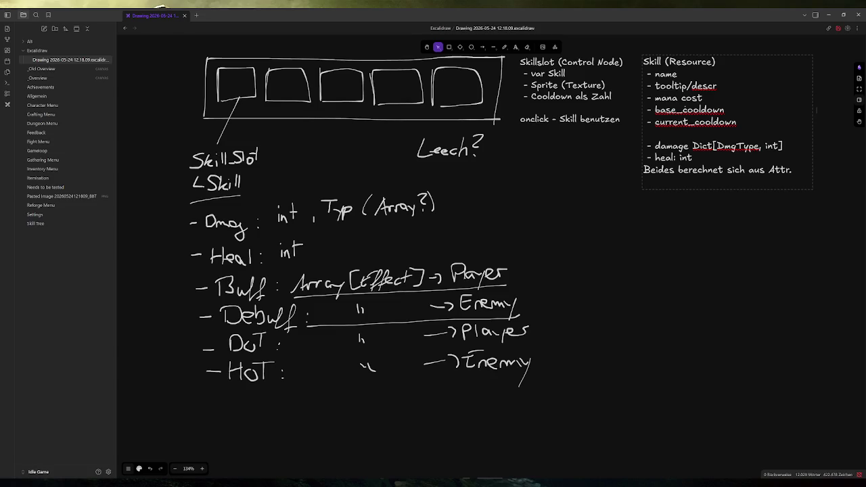
key("Return")
key("Return")
type("- Arra")
key("BackSpace")
key("BackSpace")
key("BackSpace")
key("BackSpace")
type("pos. Effects ")
type(": Array[Effect] -> Player")
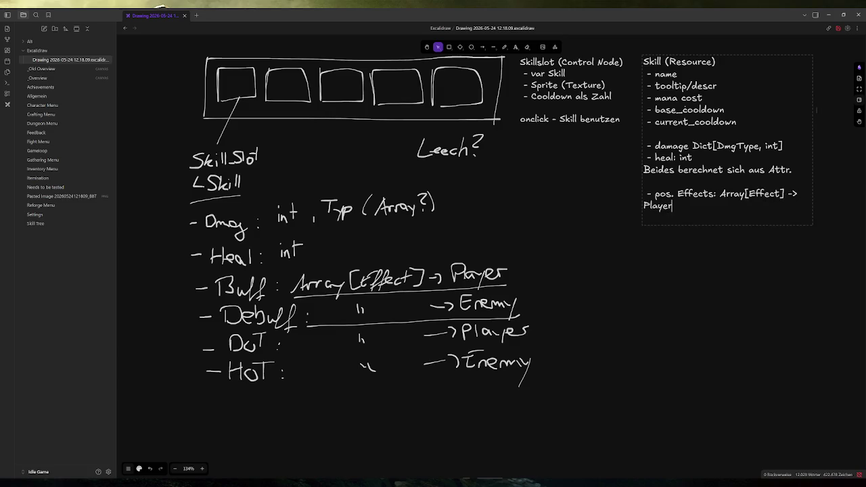
key("Up")
key("Up")
key("Up")
key("Escape")
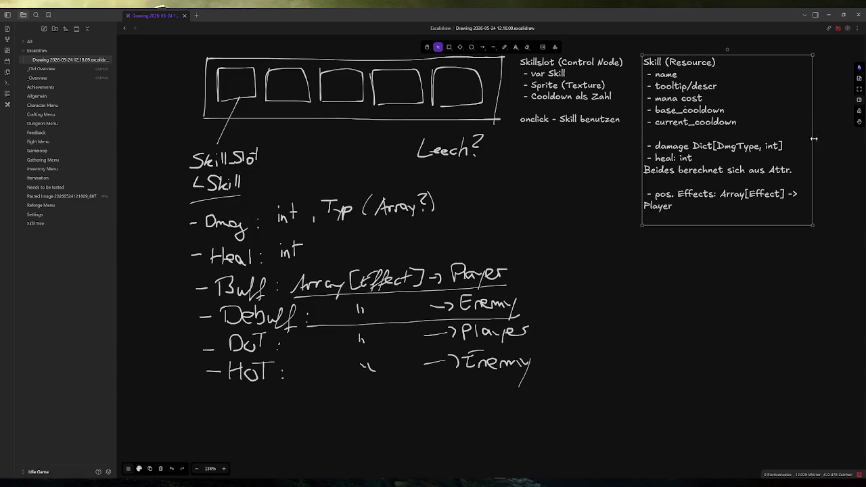
left_click_drag(813, 132, 845, 134)
Step: Duplicate the effects line as 'neg. Effects : Array[Effect] -> Enemy'
key("Return")
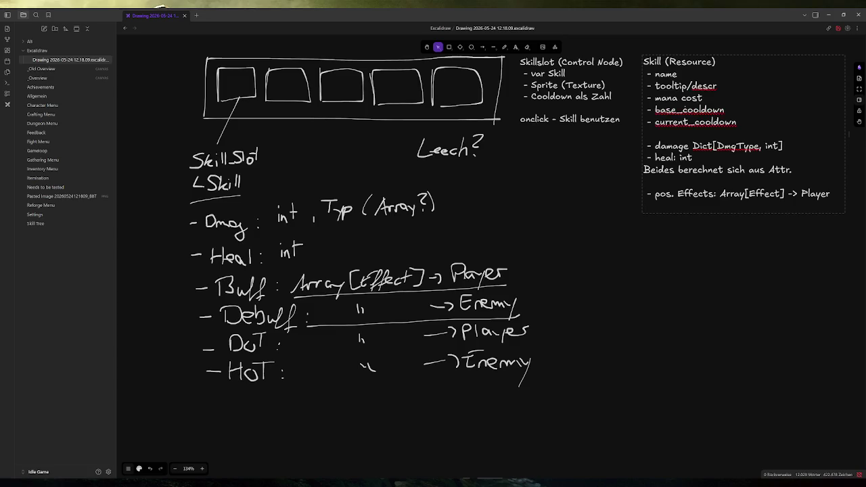
type("-")
key("shift+Up")
key("shift+Home")
key("ctrl+c")
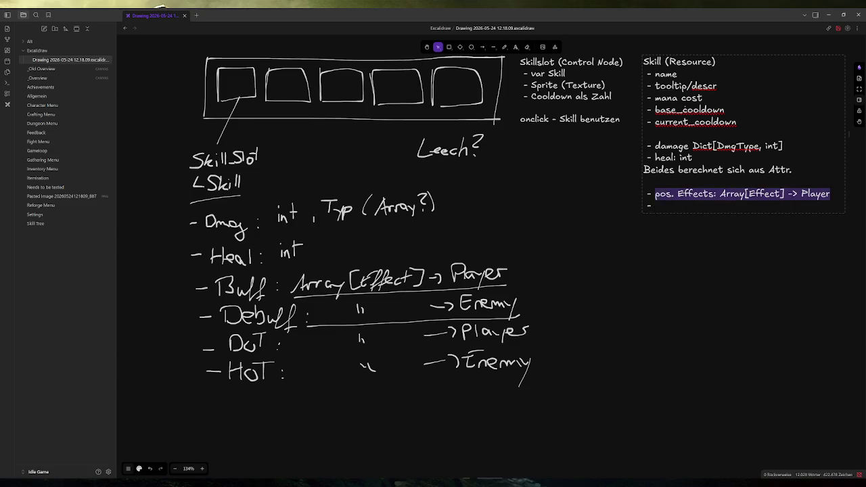
key("Right")
key("ctrl+v")
key("shift+Left")
key("shift+Left")
key("shift+Left")
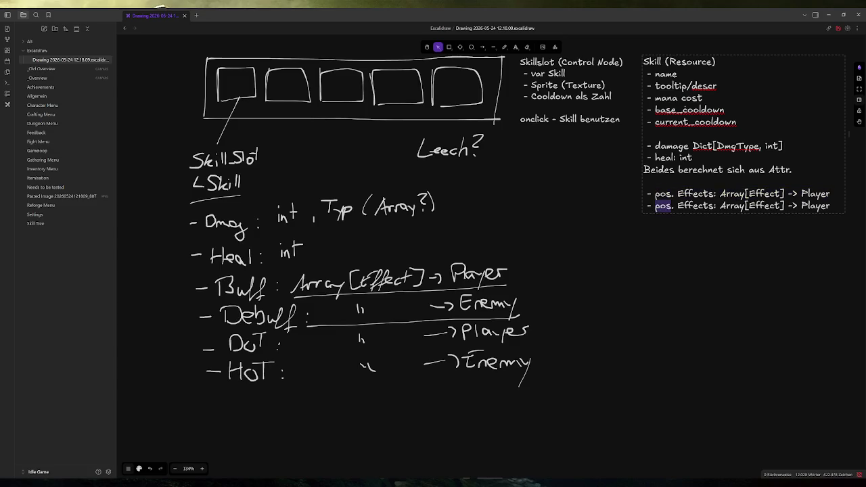
type("neg")
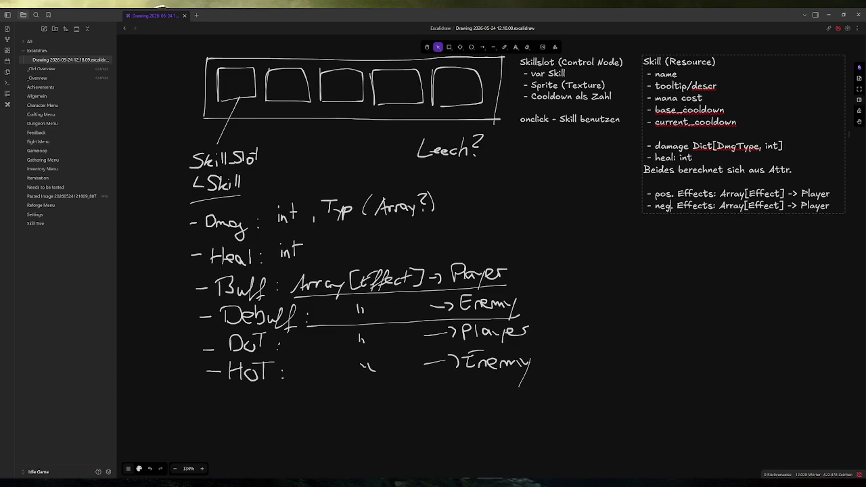
key("End")
key("ctrl+shift+Left")
type("Enemy")
Step: Review the effects, damage and heal lines by selecting them, then finish editing
left_click_drag(831, 194, 653, 195)
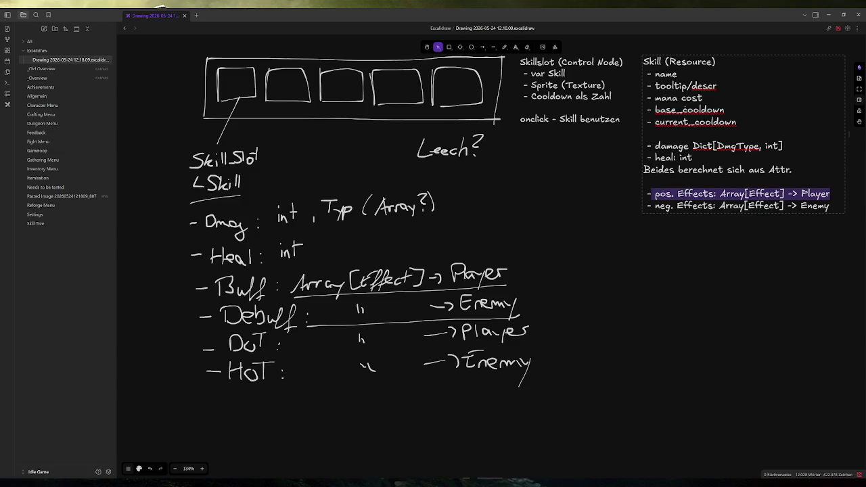
left_click_drag(830, 205, 693, 205)
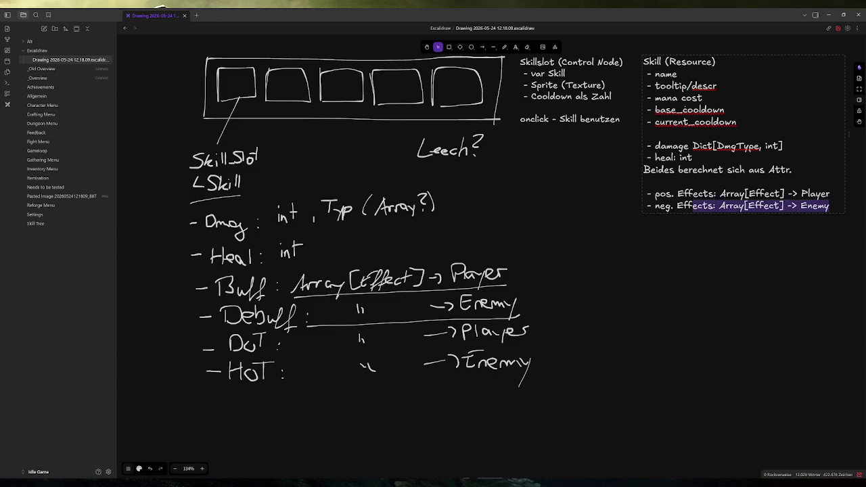
key("End")
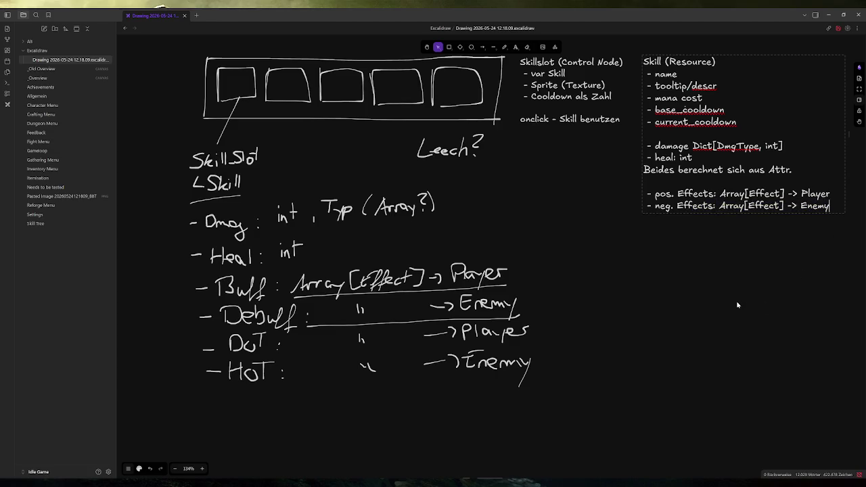
key("Up")
key("Up")
key("Up")
key("shift+Home")
key("shift+Up")
key("shift+Up")
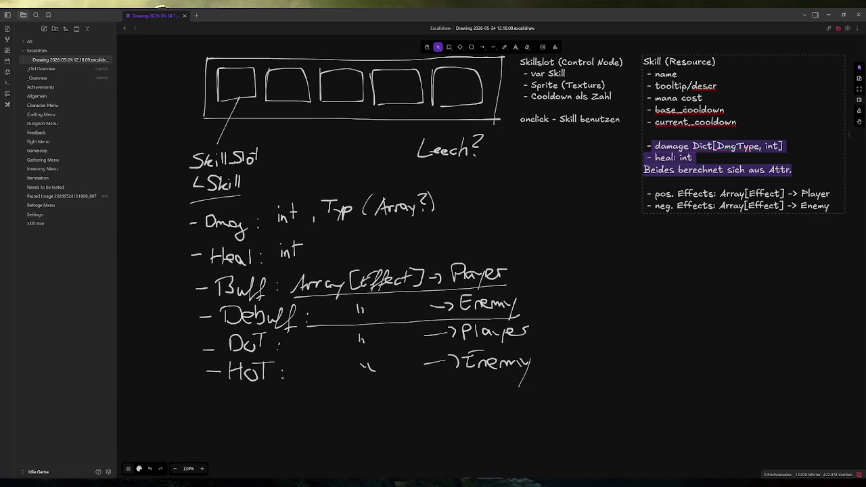
key("Up")
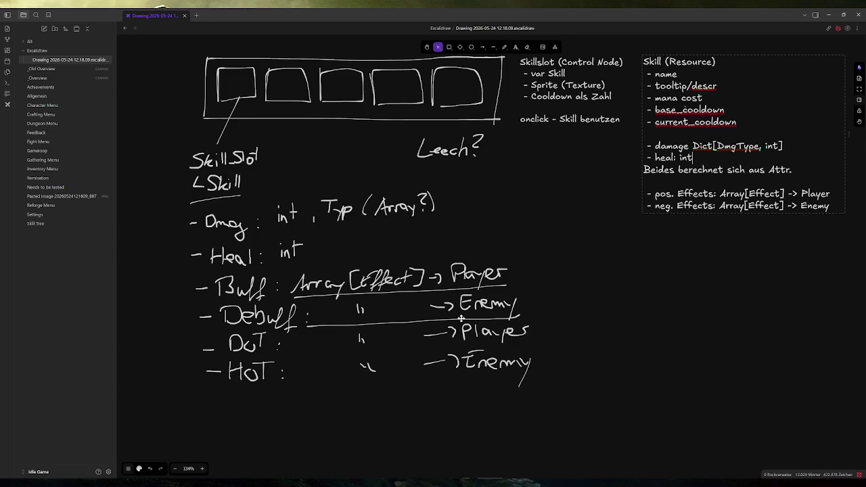
left_click(467, 203)
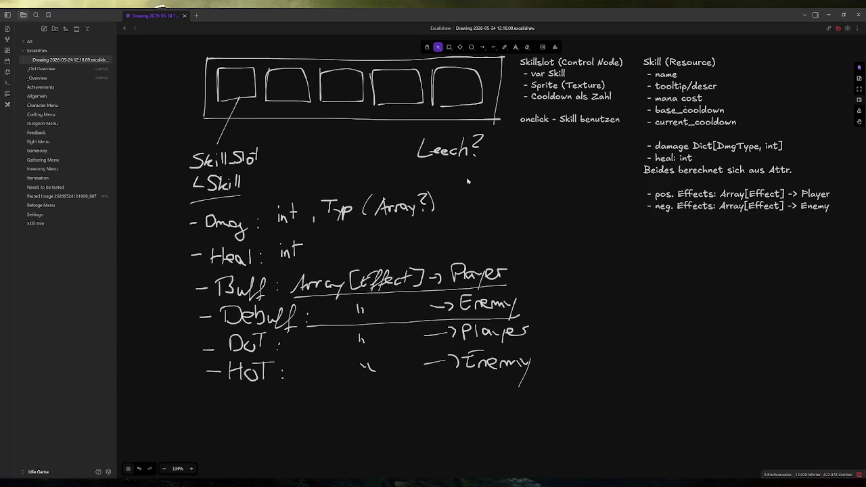
Step: Delete the handwritten Dmg-to-HoT list and the leftover 'Typ (Array?)' strokes
left_click_drag(174, 210, 571, 409)
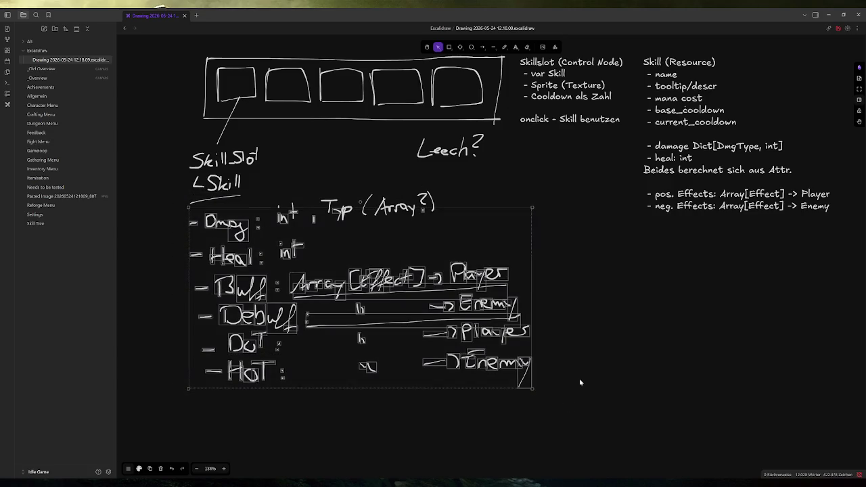
key("Delete")
left_click_drag(266, 251, 473, 180)
key("Delete")
left_click(504, 46)
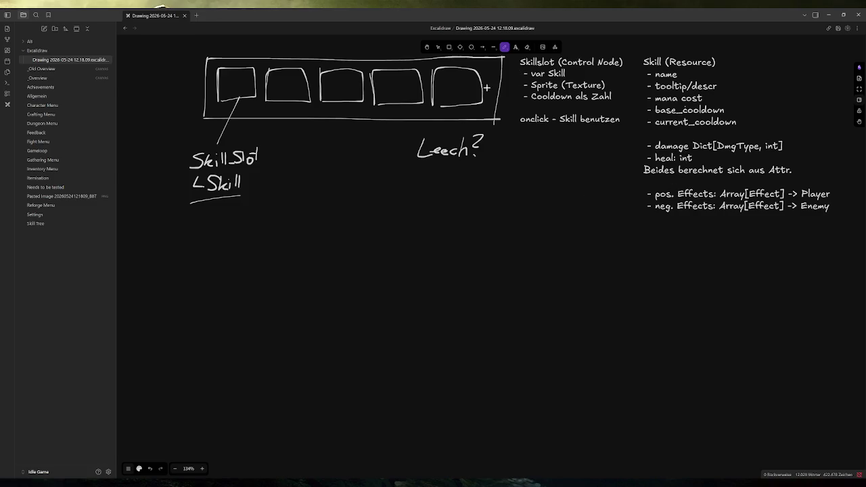
Step: Handwrite 'Damage', underline it, and add a '- Base Dmg' bullet below the skill bar sketch
mouse_move(203, 233)
left_mouse_down()
mouse_move(205, 255)
mouse_move(294, 252)
mouse_move(290, 269)
mouse_move(315, 249)
left_mouse_up()
left_click_drag(194, 273, 349, 255)
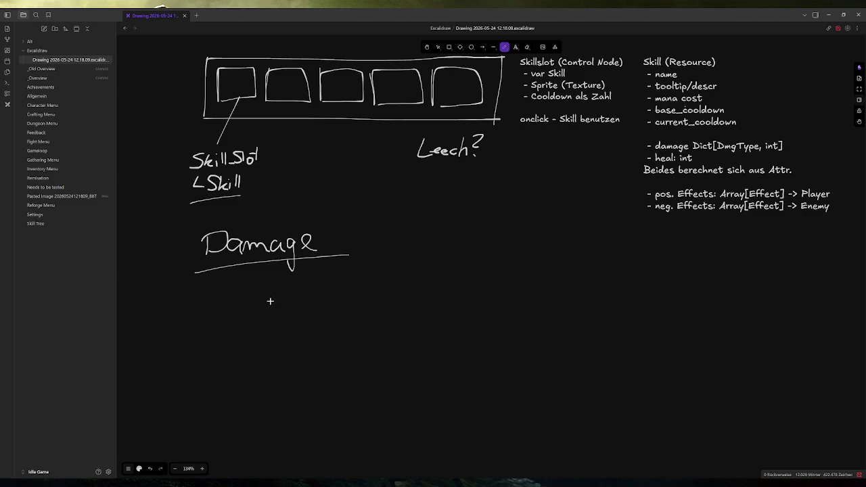
left_click_drag(203, 291, 225, 298)
mouse_move(221, 285)
left_mouse_down()
mouse_move(232, 286)
mouse_move(227, 299)
mouse_move(295, 296)
left_mouse_up()
mouse_move(293, 276)
left_mouse_down()
mouse_move(298, 295)
mouse_move(348, 285)
left_mouse_up()
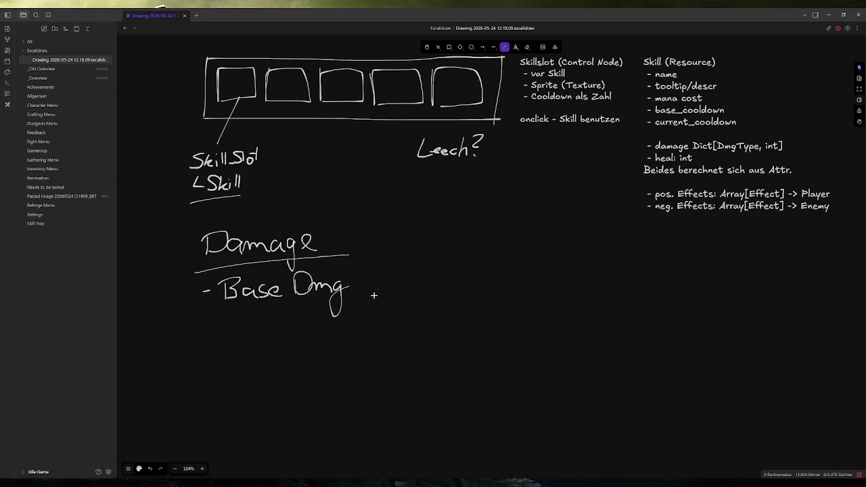
Step: Write '+ Bonus je Attr.' after Base Dmg, undoing one misdrawn letter, and add a '- Typ' bullet
mouse_move(370, 271)
left_mouse_down()
mouse_move(368, 285)
mouse_move(411, 264)
mouse_move(399, 282)
mouse_move(424, 273)
mouse_move(443, 281)
mouse_move(458, 275)
mouse_move(460, 284)
mouse_move(506, 255)
mouse_move(507, 278)
left_mouse_up()
mouse_move(495, 273)
left_mouse_down()
mouse_move(509, 268)
mouse_move(499, 265)
mouse_move(494, 292)
mouse_move(508, 271)
mouse_move(545, 265)
left_mouse_up()
key("ctrl+z")
key("ctrl+z")
mouse_move(549, 253)
left_mouse_down()
mouse_move(549, 273)
mouse_move(552, 261)
left_mouse_up()
mouse_move(555, 249)
left_mouse_down()
mouse_move(553, 271)
mouse_move(564, 261)
left_mouse_up()
left_click_drag(560, 270, 567, 258)
left_click(577, 270)
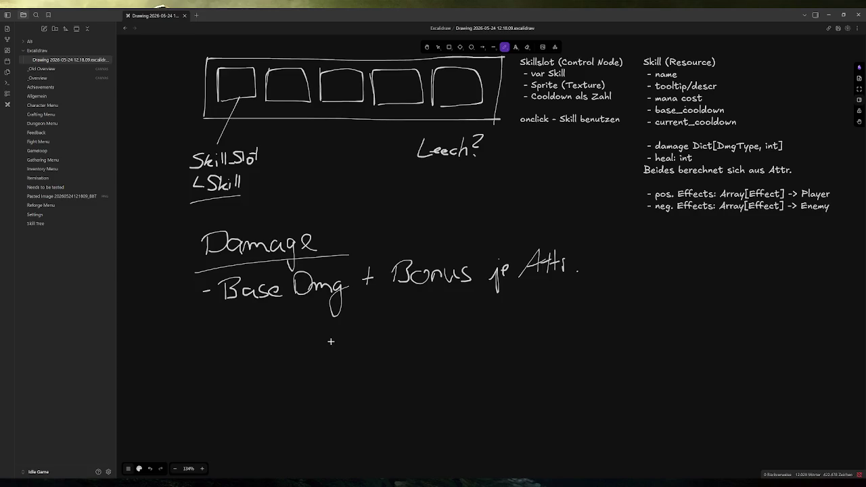
left_click_drag(205, 336, 215, 336)
mouse_move(240, 318)
left_mouse_down()
mouse_move(240, 343)
mouse_move(267, 316)
mouse_move(273, 333)
mouse_move(258, 351)
mouse_move(274, 338)
left_mouse_up()
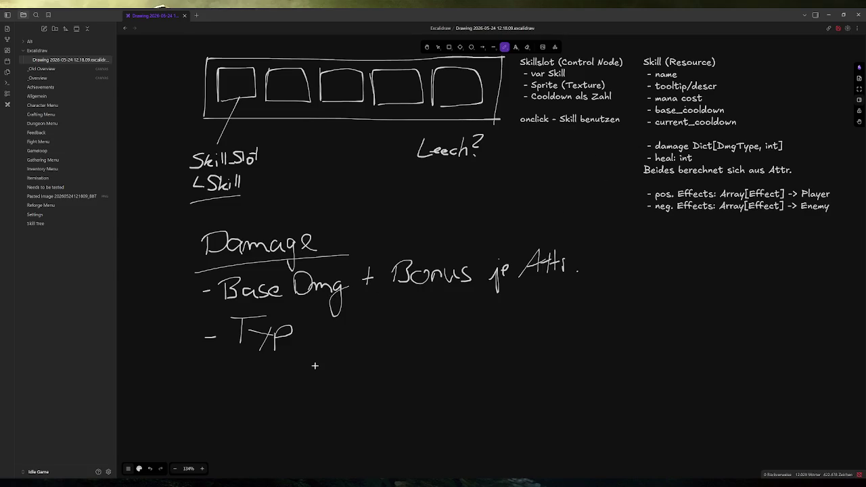
Step: Handwrite 'Feuer 5' and 'Eis 0' to the right of the Damage notes
mouse_move(648, 276)
left_mouse_down()
mouse_move(643, 293)
mouse_move(650, 278)
left_mouse_up()
mouse_move(635, 285)
left_mouse_down()
mouse_move(729, 287)
mouse_move(747, 269)
left_mouse_up()
left_click_drag(650, 303, 670, 316)
mouse_move(652, 309)
left_mouse_down()
mouse_move(671, 302)
mouse_move(688, 319)
left_mouse_up()
left_click(679, 303)
mouse_move(739, 299)
left_mouse_down()
mouse_move(729, 309)
mouse_move(739, 300)
left_mouse_up()
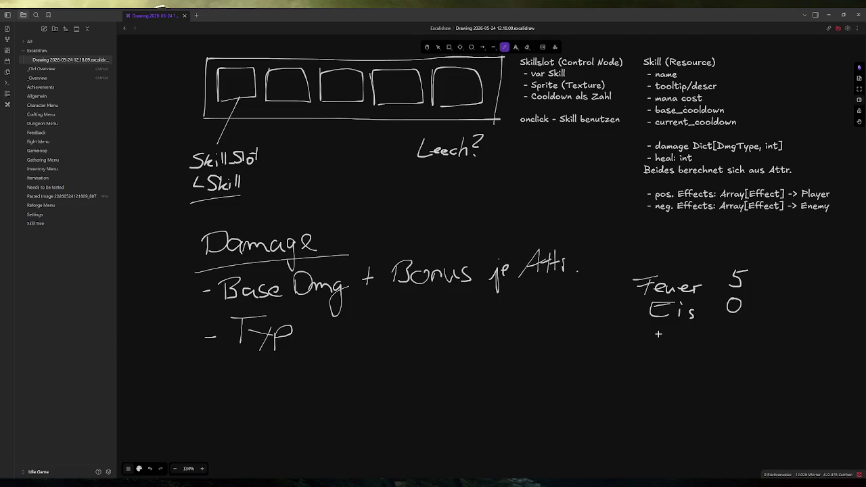
Step: Add 'Lightn 0' under Eis and 'Phy 0' above Feuer, then switch to Godot
mouse_move(654, 331)
left_mouse_down()
mouse_move(652, 344)
mouse_move(665, 347)
mouse_move(683, 336)
mouse_move(676, 361)
left_mouse_up()
mouse_move(689, 324)
left_mouse_down()
mouse_move(707, 344)
mouse_move(721, 343)
mouse_move(737, 324)
left_mouse_up()
left_click_drag(651, 248, 651, 268)
mouse_move(651, 249)
left_mouse_down()
mouse_move(652, 260)
mouse_move(669, 263)
left_mouse_up()
left_click_drag(670, 254, 688, 278)
left_click_drag(738, 238, 740, 239)
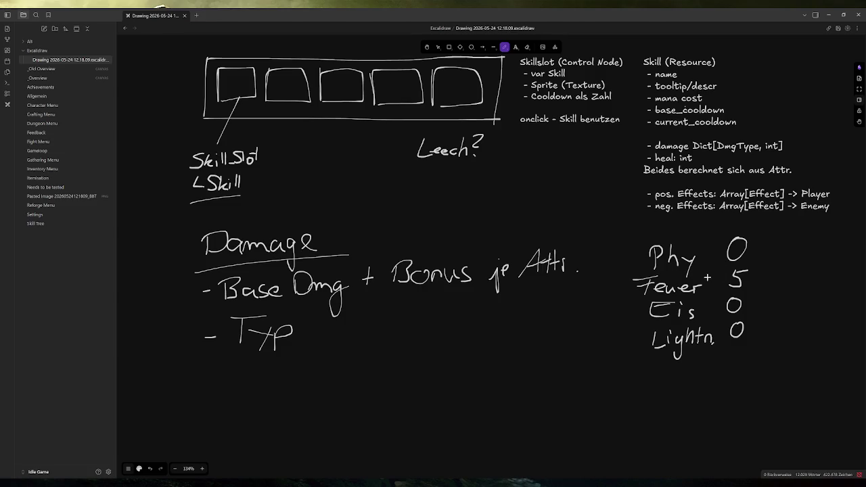
key("alt+Tab")
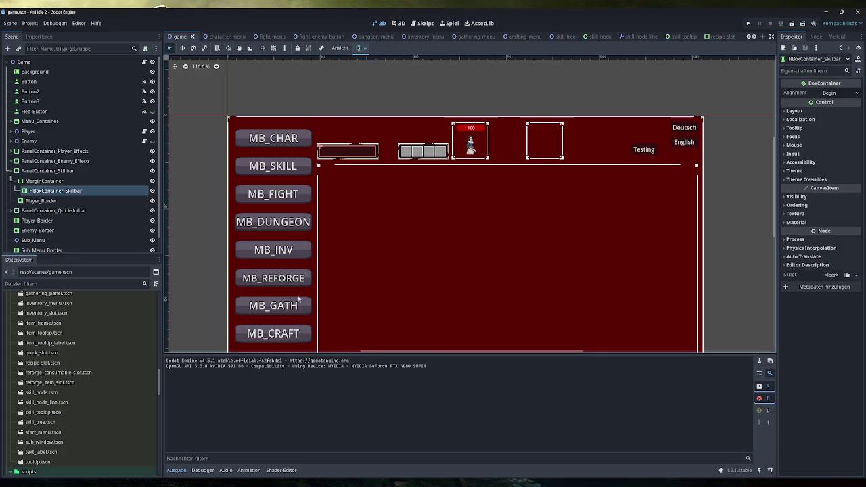
Step: Run the game, check the Character panel, close it, and return to Obsidian
left_click(747, 23)
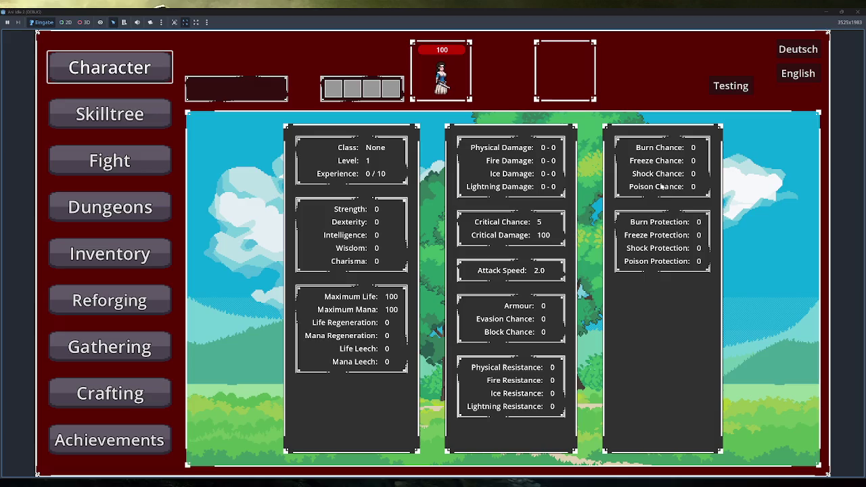
left_click(863, 11)
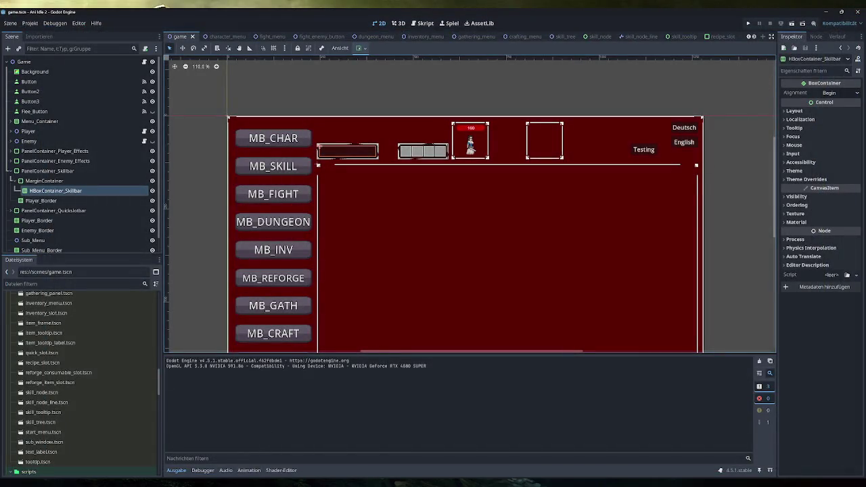
left_click(236, 454)
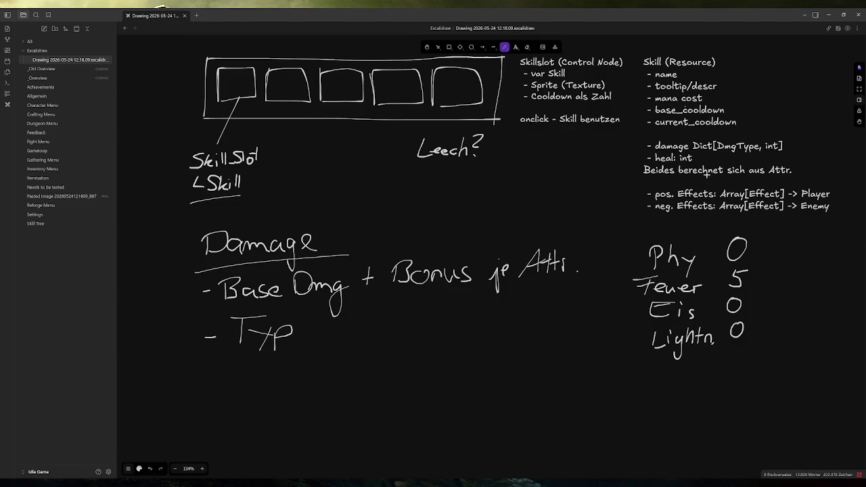
Step: Box the Phy/Feuer/Eis/Lightn list, underline 'Bonus je Attr.', then relaunch the game from Godot
mouse_move(639, 237)
left_mouse_down()
mouse_move(665, 363)
mouse_move(626, 344)
left_mouse_up()
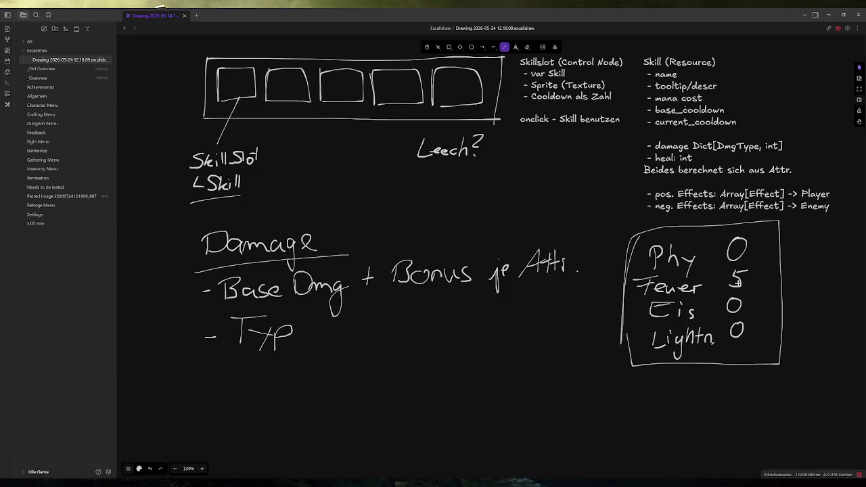
left_click_drag(392, 293, 580, 285)
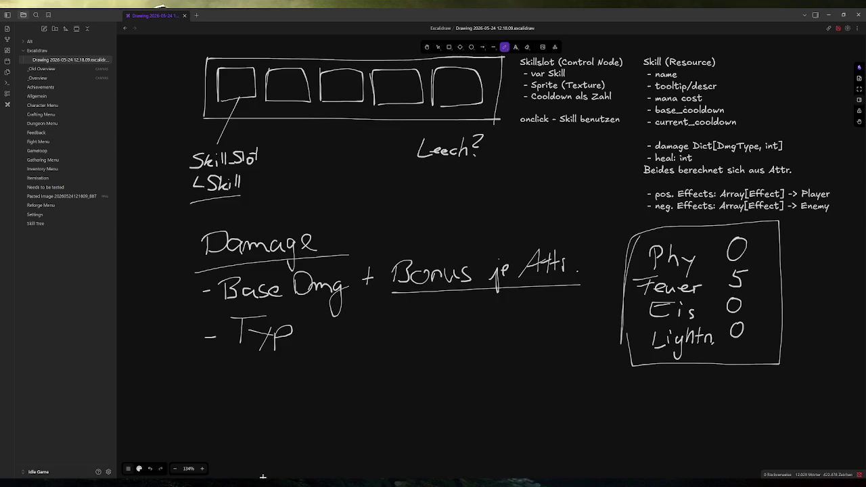
key("alt+Tab")
left_click(749, 24)
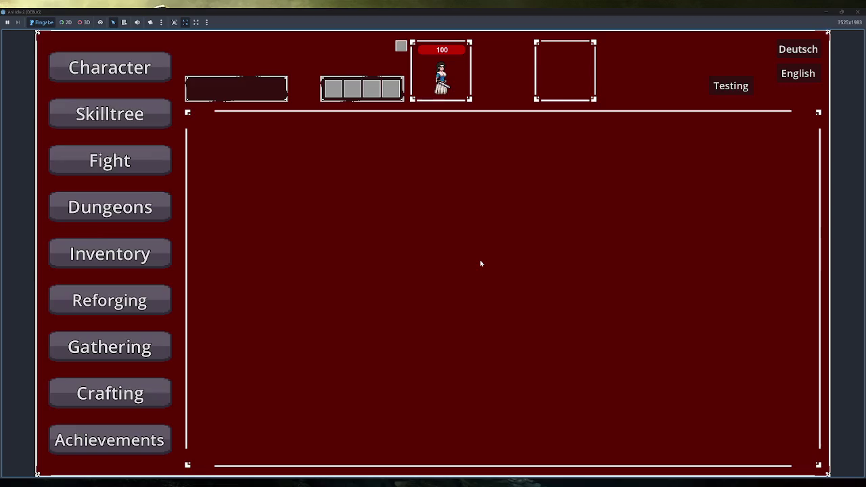
Step: View the game's Fight and Character screens, then close the game window
left_click(129, 159)
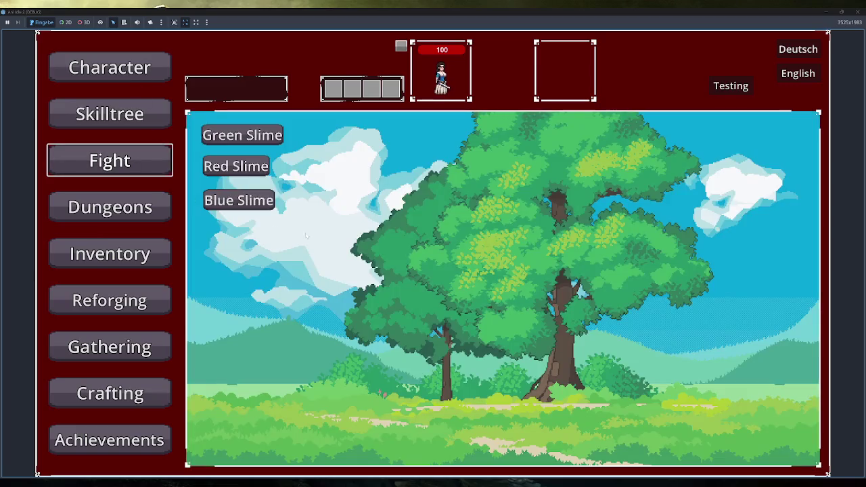
left_click(155, 76)
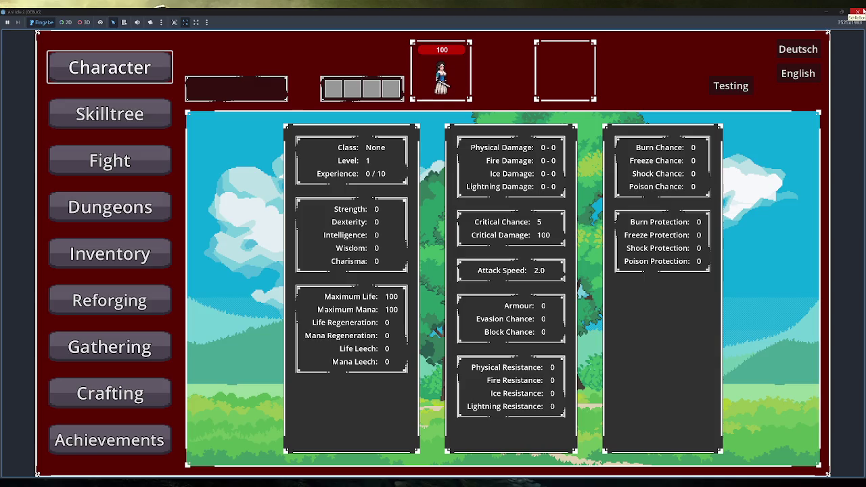
left_click(863, 11)
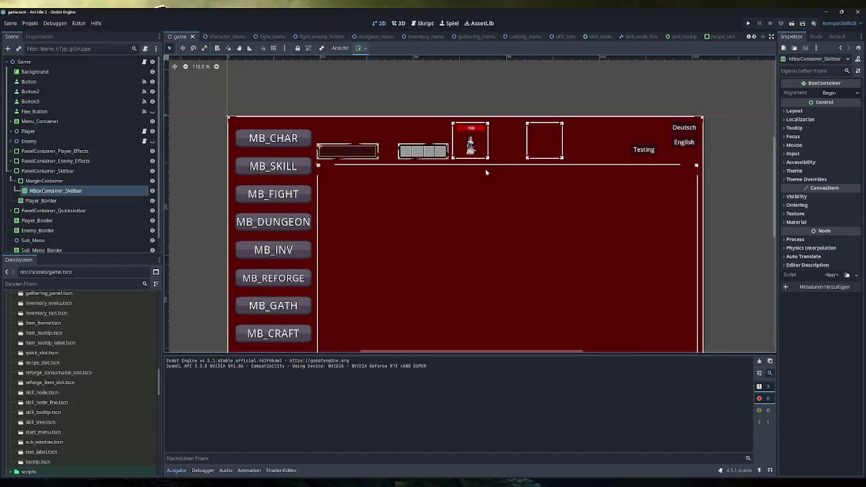
Step: Open globals.gd in the script editor and scroll to the AttributeType enum
left_click(425, 23)
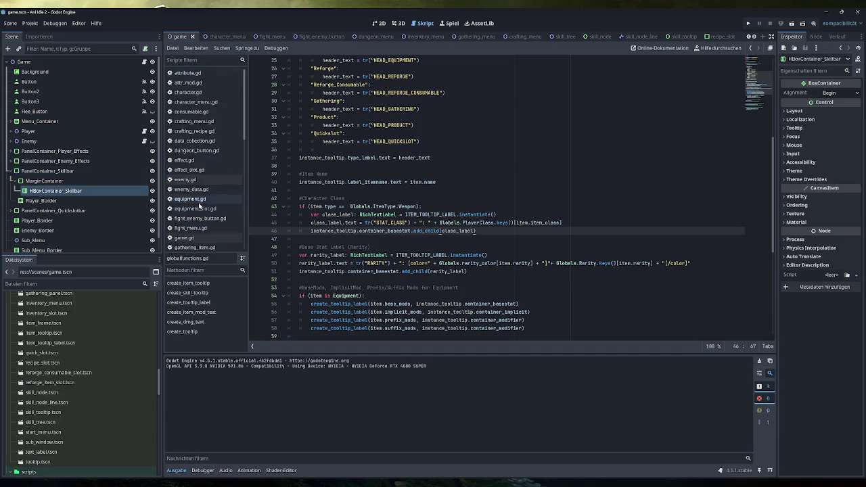
left_click(187, 181)
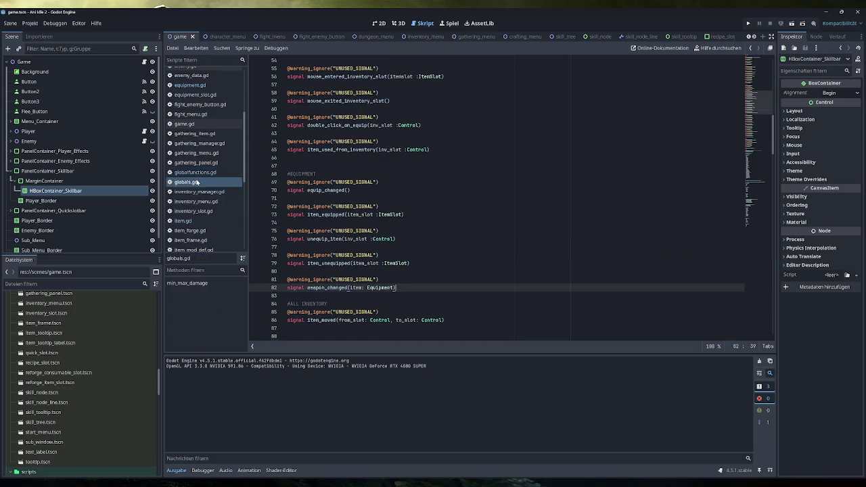
scroll(497, 196, "down", 5)
scroll(497, 196, "down", 12)
scroll(497, 196, "down", 15)
scroll(497, 196, "down", 2)
scroll(497, 196, "up", 1)
scroll(497, 196, "down", 1)
scroll(497, 196, "down", 1)
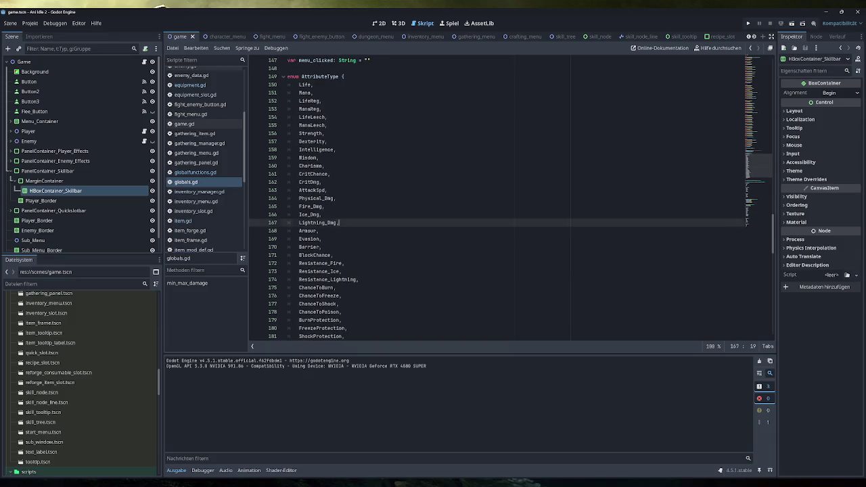
Step: Highlight the four damage entries, deselect them, and run the game again
left_click_drag(338, 222, 288, 198)
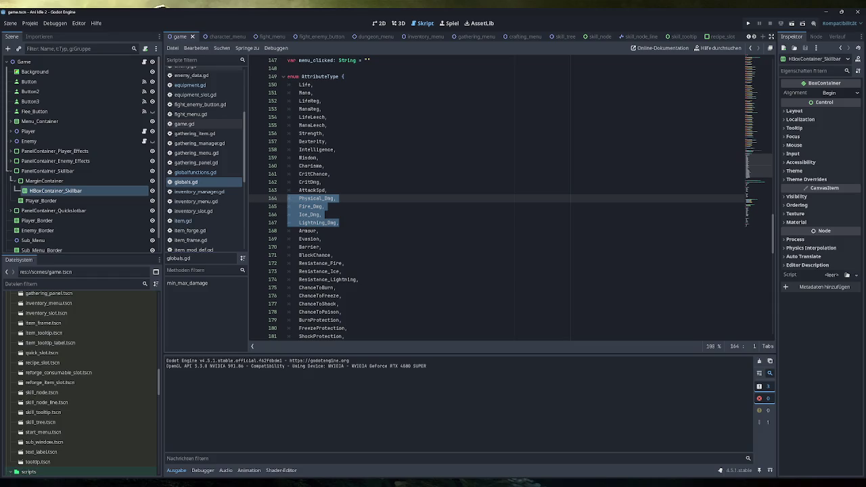
key("End")
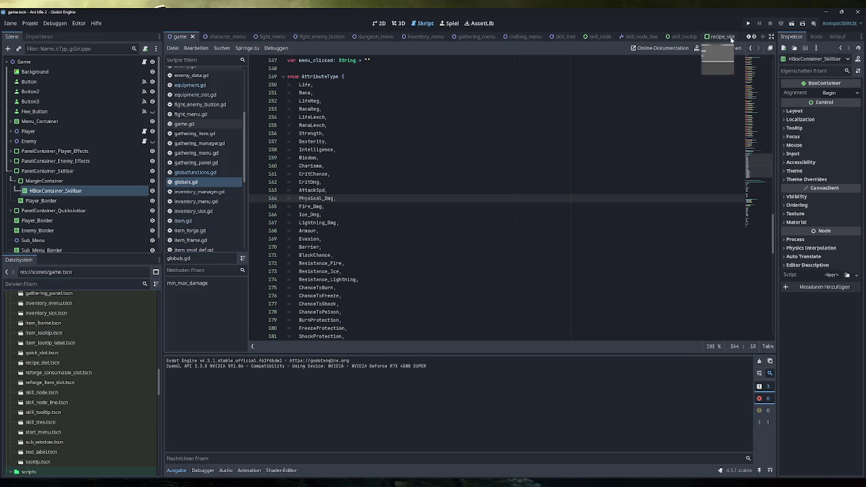
left_click(748, 23)
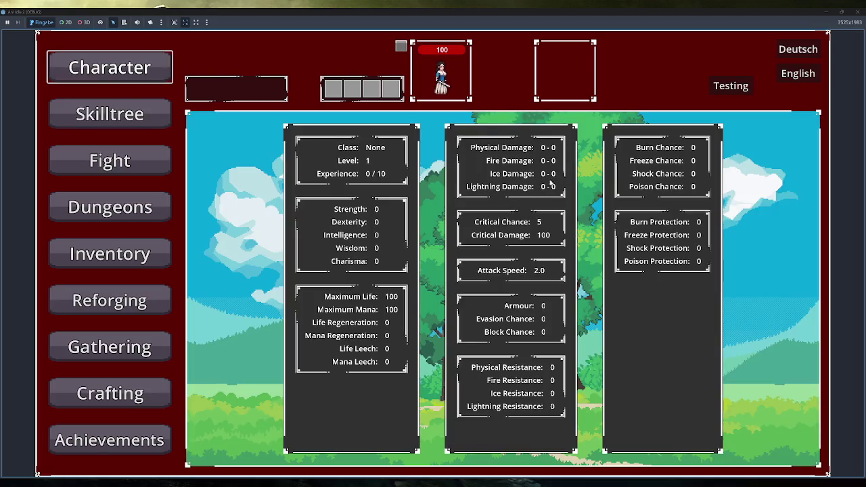
Step: Start a fight against the Green Slime, add test items, and equip the staff as weapon
left_click(110, 160)
left_click(262, 138)
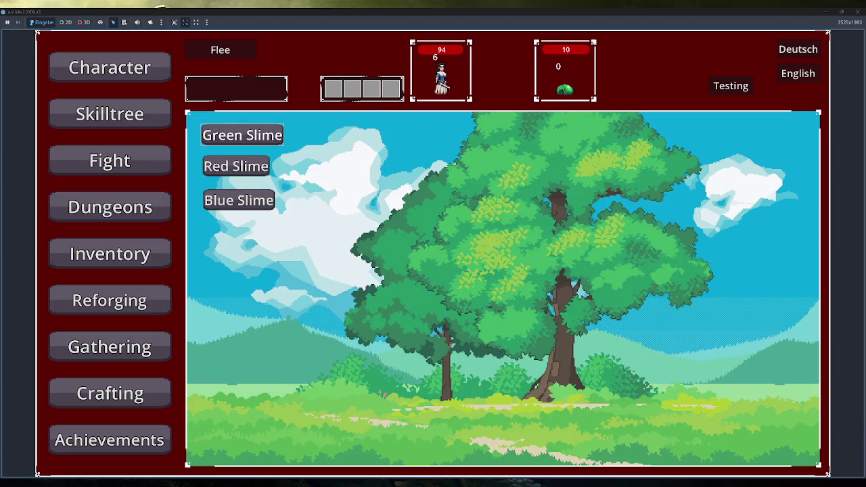
left_click(155, 262)
left_click(225, 448)
right_click(309, 192)
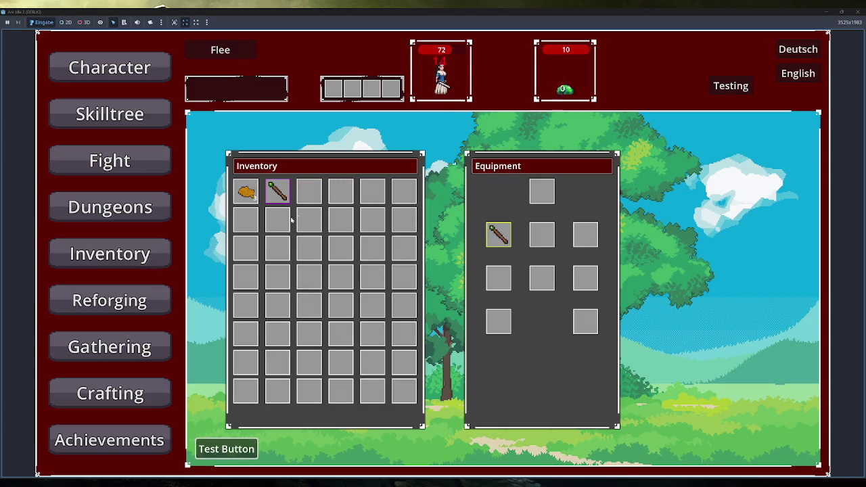
Step: Check the character stats showing Fire Damage 4-6, close the game, and select enum lines 164–167
left_click(110, 67)
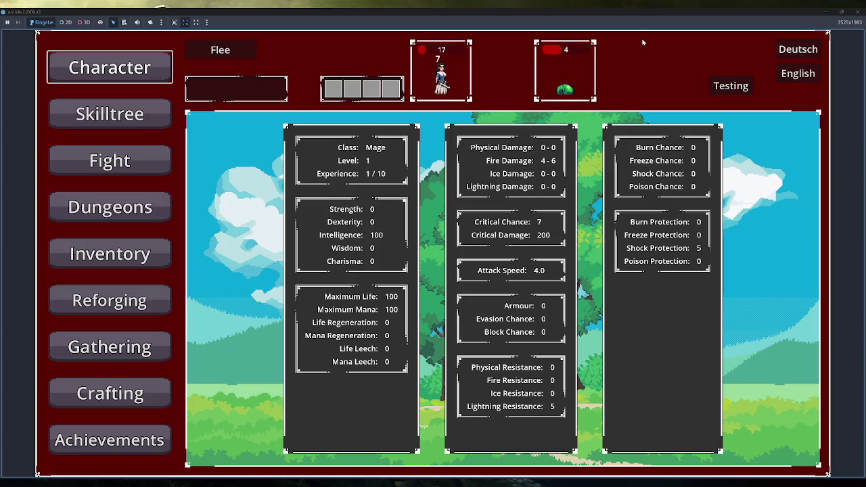
left_click(125, 256)
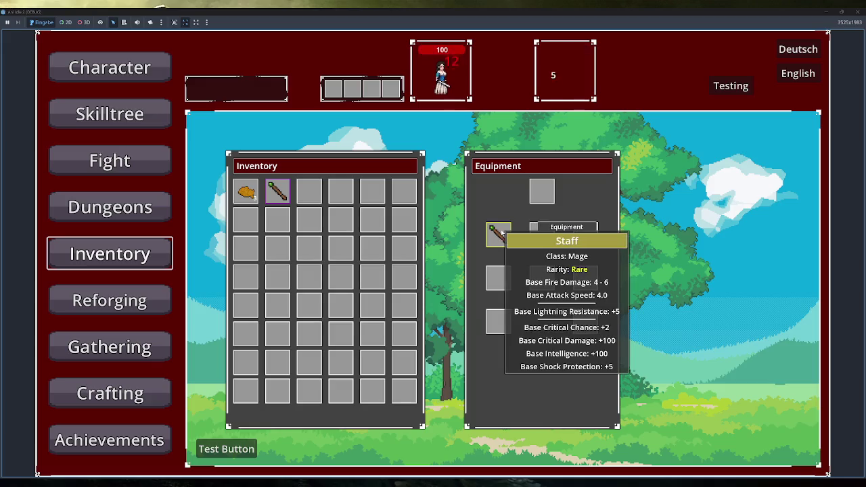
left_click(127, 79)
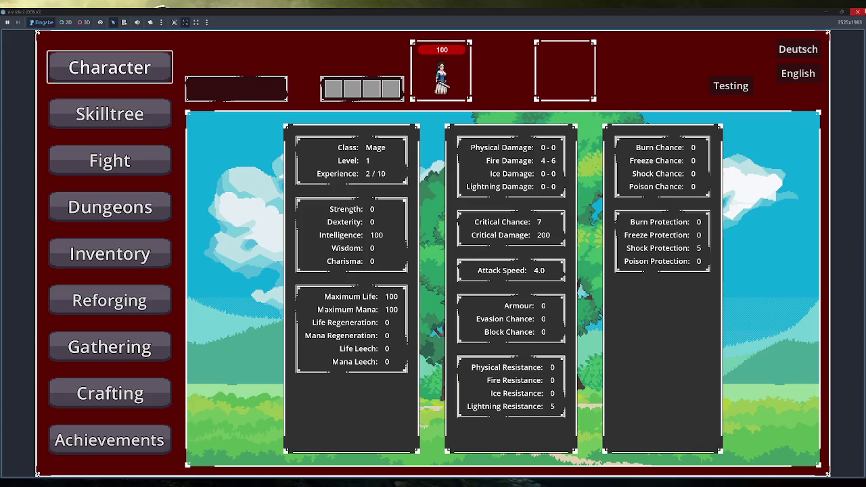
left_click(856, 12)
left_click_drag(338, 222, 288, 198)
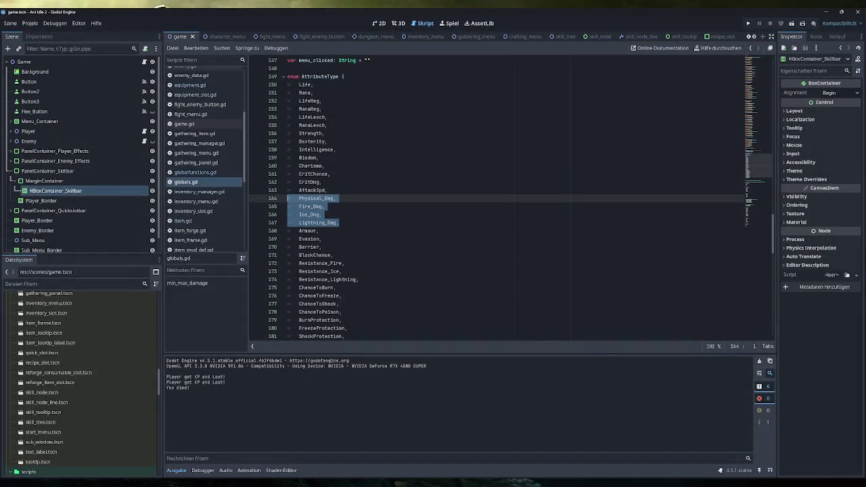
Step: Deselect the Lightning_Dmg line and minimize Godot to bring back the Excalidraw notes
key("Right")
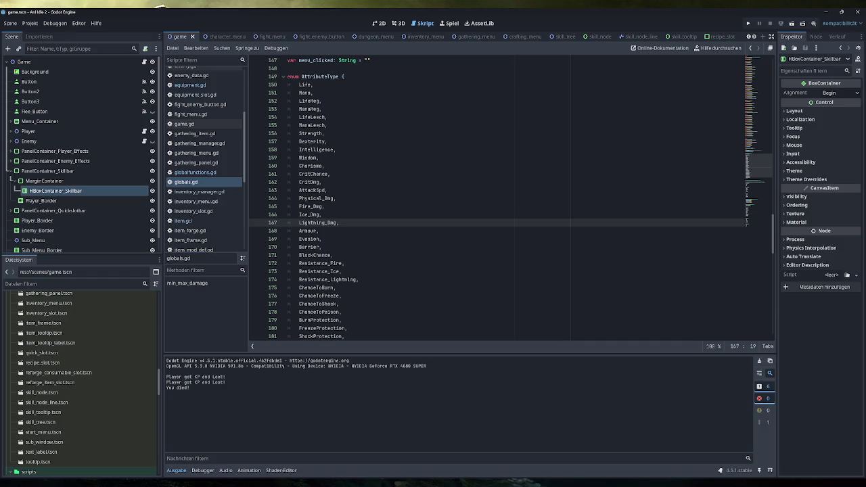
left_click(826, 12)
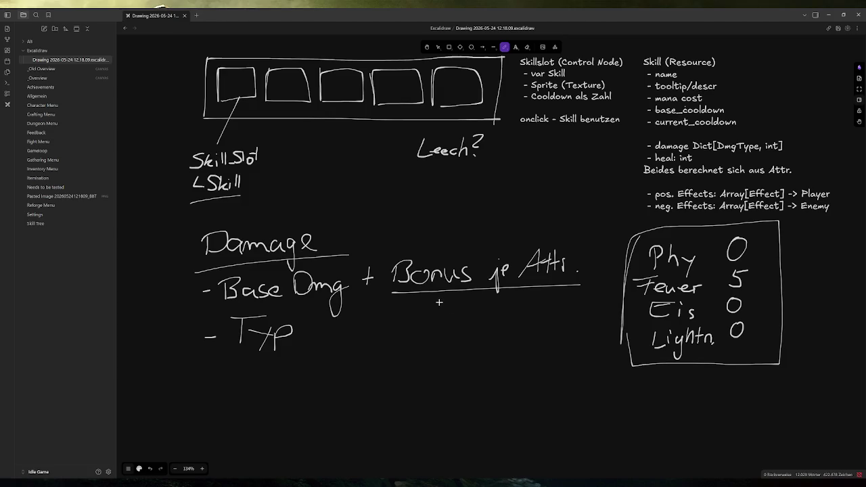
Step: Write 'MultMod' under 'Bonus je Attr.', underline the Phy 0 value, and circle MultMod
mouse_move(453, 315)
left_mouse_down()
mouse_move(497, 296)
mouse_move(492, 312)
left_mouse_up()
mouse_move(489, 304)
left_mouse_down()
mouse_move(532, 301)
mouse_move(544, 311)
left_mouse_up()
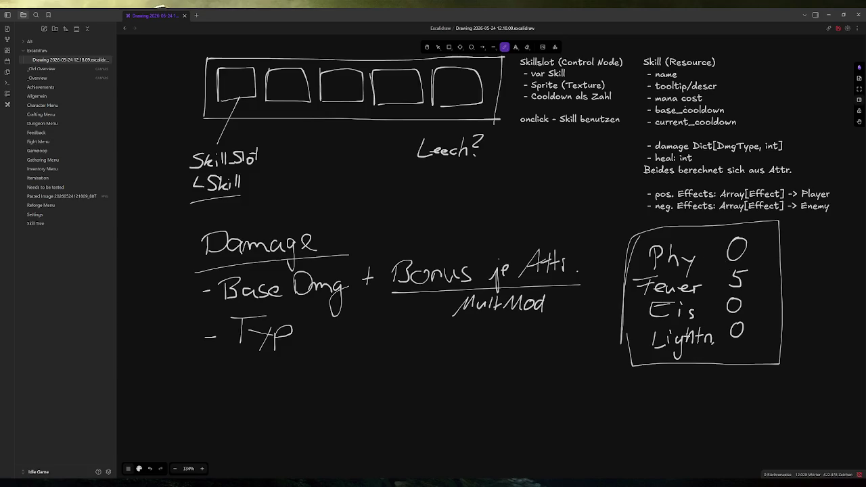
left_click_drag(683, 337, 692, 334)
left_click_drag(717, 266, 744, 263)
left_click_drag(534, 287, 555, 284)
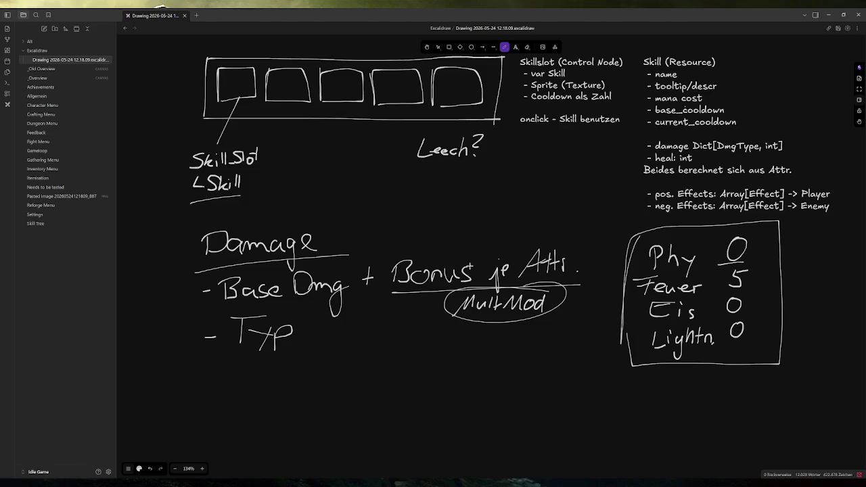
Step: Undo a stray '+ Mod', circle Atti. and Base Dmg, and write 'Base * Bonus' above
left_click(387, 238)
mouse_move(378, 236)
left_mouse_down()
mouse_move(437, 219)
mouse_move(446, 239)
mouse_move(479, 240)
left_mouse_up()
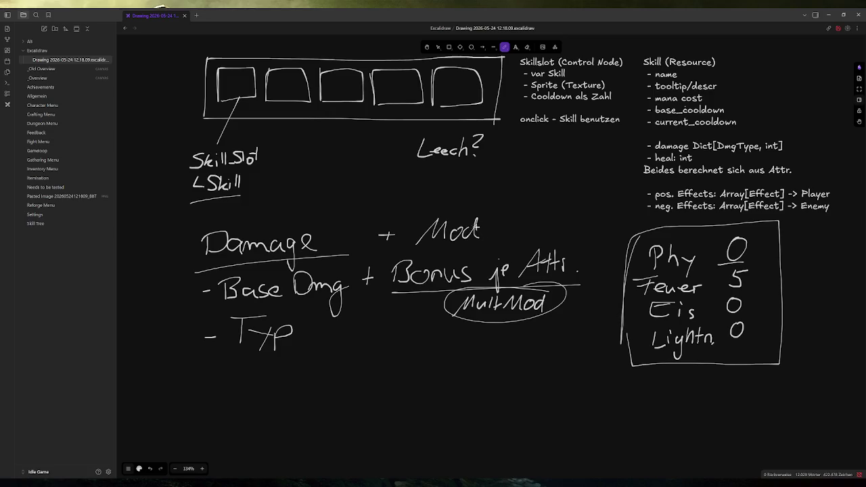
key("ctrl+z")
key("ctrl+z")
key("ctrl+z")
key("ctrl+z")
key("ctrl+z")
key("ctrl+z")
left_click_drag(561, 243, 540, 245)
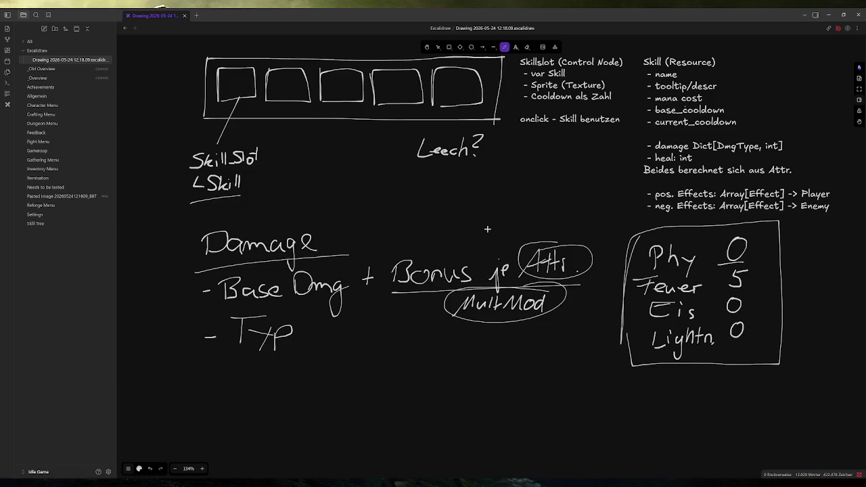
left_click_drag(349, 259, 338, 261)
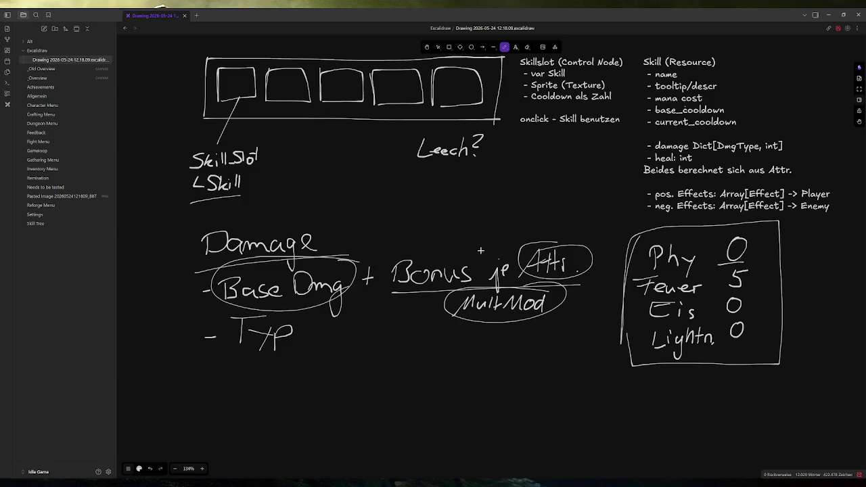
mouse_move(444, 223)
left_mouse_down()
mouse_move(575, 225)
mouse_move(486, 237)
mouse_move(497, 237)
left_mouse_up()
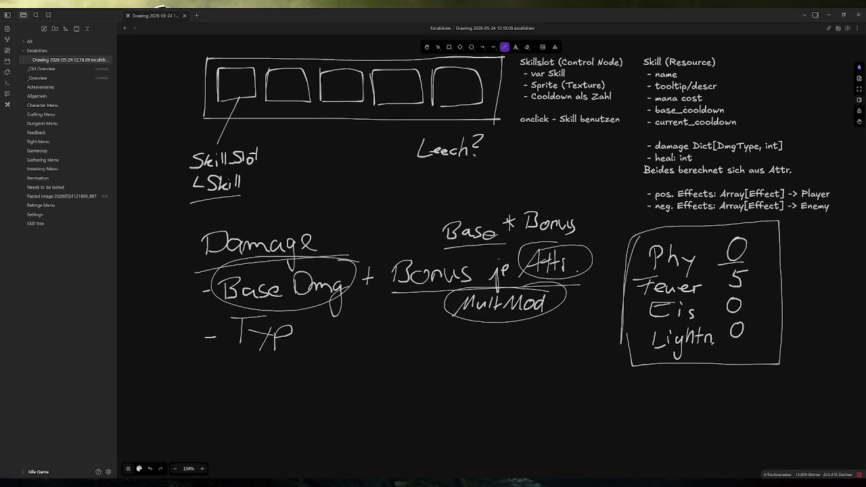
Step: Switch from the Excalidraw notes back to the Godot script editor
key("alt+Tab")
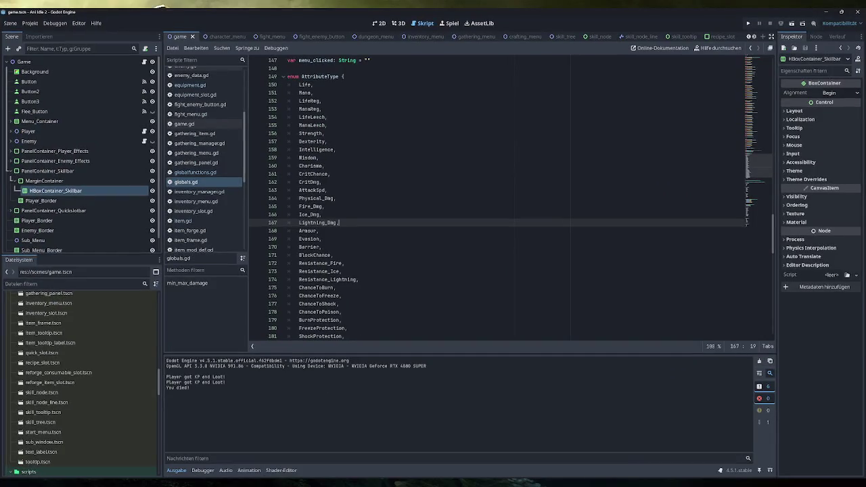
Step: Check the Globals.AttributeType field in attr_mod.gd, glance at attribute.gd, then return to Obsidian
scroll(203, 162, "up", 4)
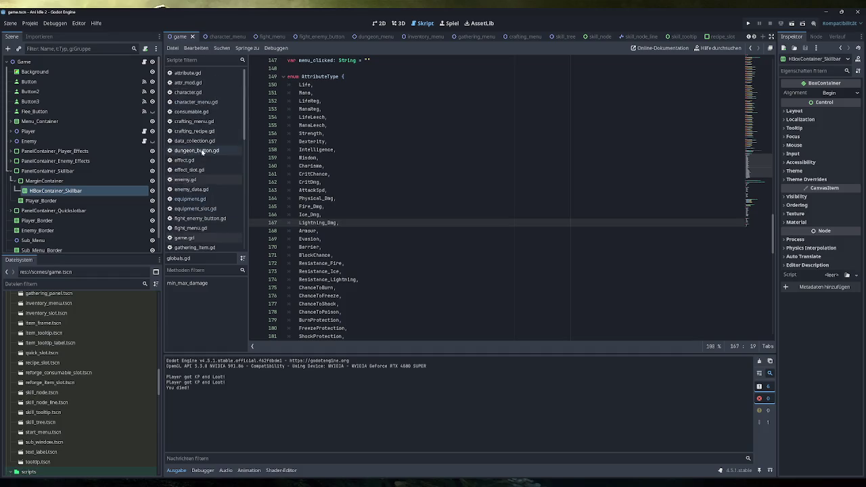
left_click(188, 83)
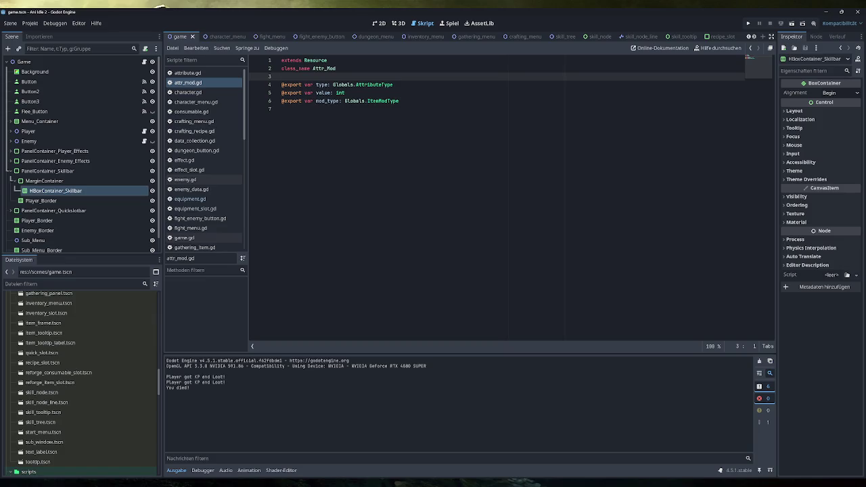
left_click_drag(393, 85, 333, 84)
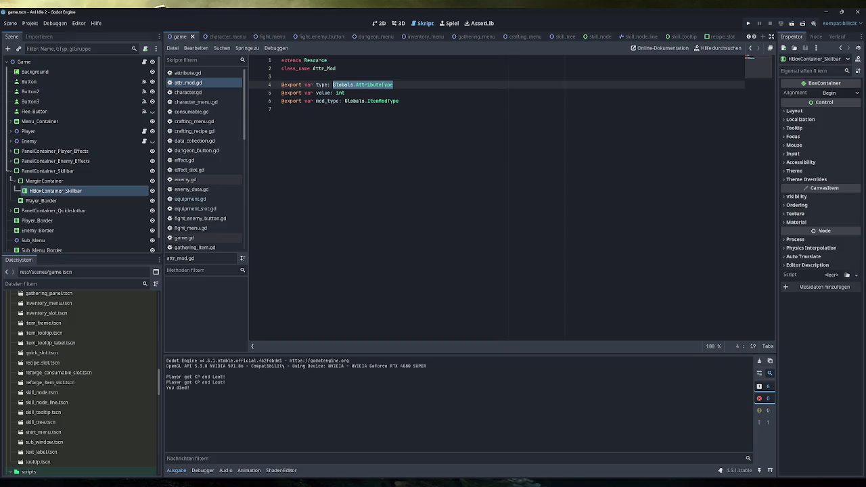
left_click(203, 73)
left_click(202, 83)
key("alt+Tab")
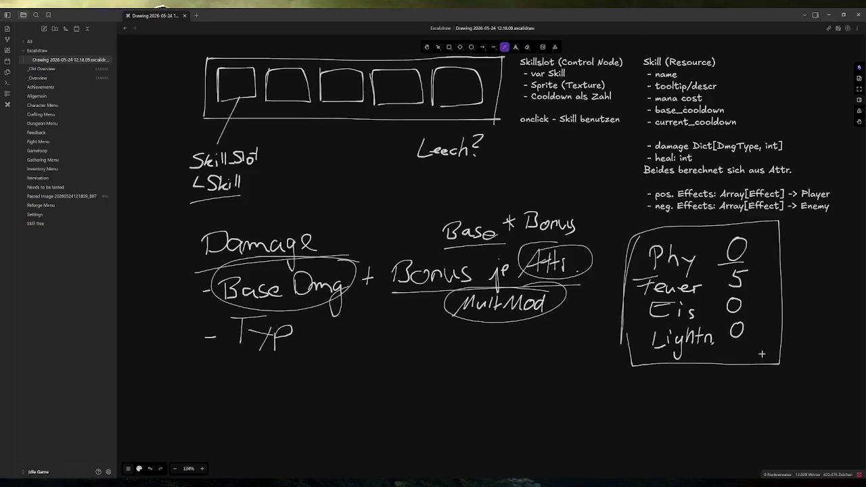
Step: Sketch arrows and an Elemental list of Feuer, Eis and Lightning beside the damage box
left_click_drag(757, 350, 623, 359)
mouse_move(675, 273)
left_mouse_down()
mouse_move(663, 285)
mouse_move(679, 269)
mouse_move(687, 283)
mouse_move(740, 284)
left_mouse_up()
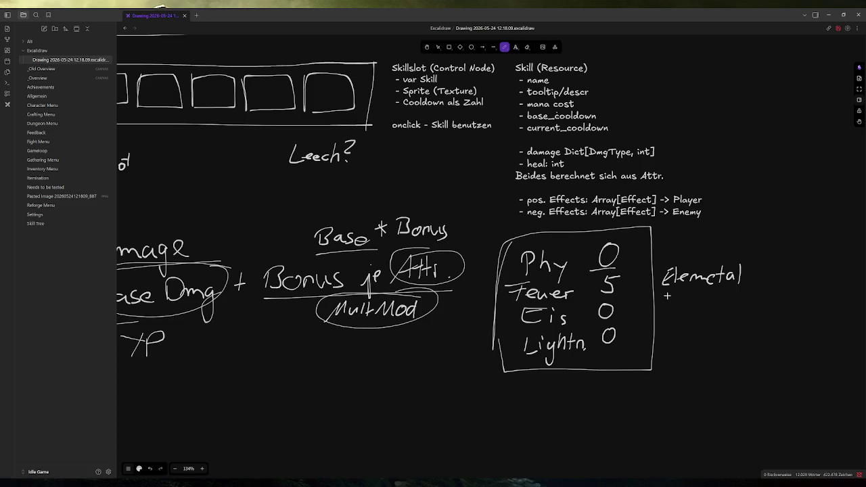
mouse_move(659, 274)
left_mouse_down()
mouse_move(639, 303)
mouse_move(646, 326)
left_mouse_up()
mouse_move(639, 296)
left_mouse_down()
mouse_move(647, 304)
mouse_move(652, 286)
left_mouse_up()
left_click_drag(683, 300, 749, 294)
left_click_drag(686, 315, 725, 320)
mouse_move(698, 332)
left_mouse_down()
mouse_move(724, 347)
mouse_move(756, 327)
left_mouse_up()
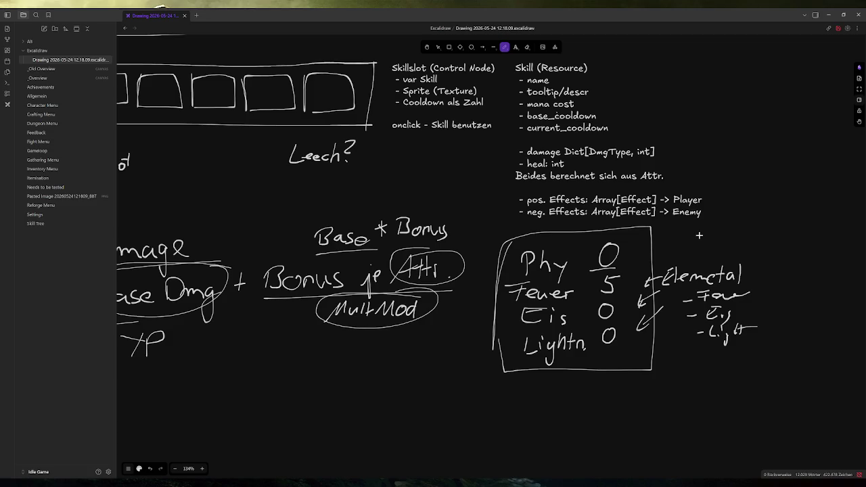
Step: Erase the Elemental note, its arrows and the box outline
scroll(729, 276, "left", 2)
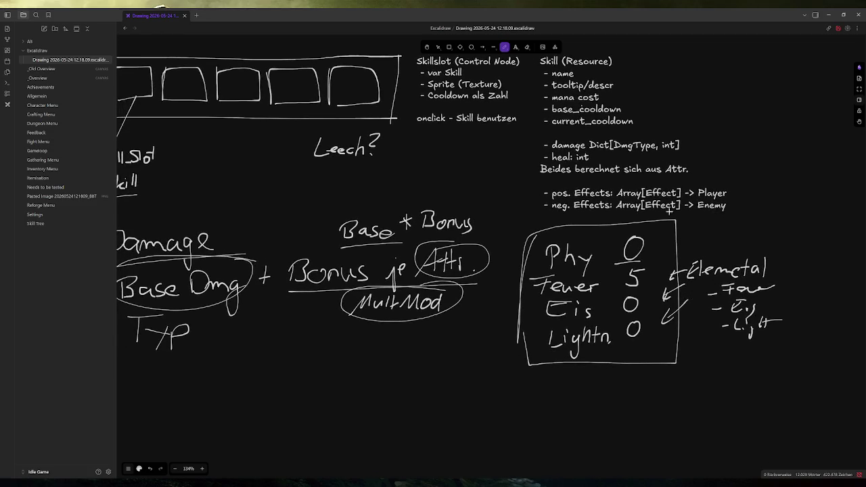
left_click(526, 47)
mouse_move(751, 270)
left_mouse_down()
mouse_move(728, 324)
mouse_move(684, 264)
mouse_move(666, 329)
left_mouse_up()
scroll(518, 312, "left", 2)
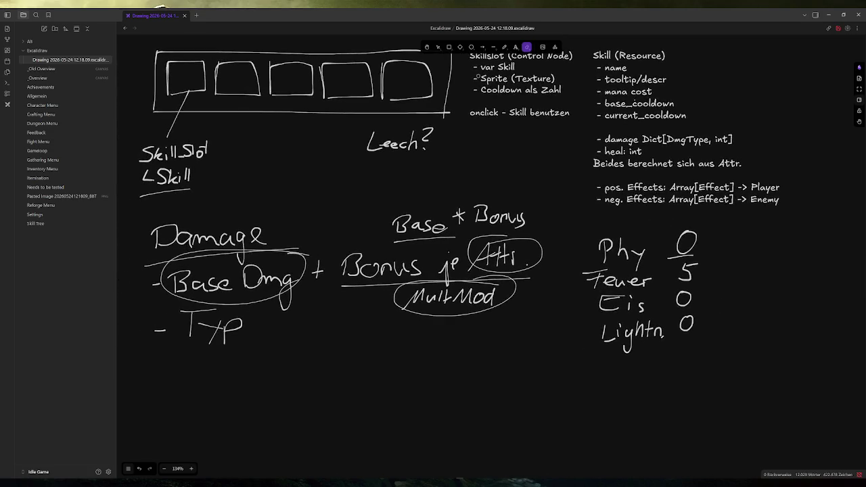
Step: Handwrite an underlined 'Heal' heading below the damage formula
left_click(504, 46)
scroll(504, 214, "left", 1)
scroll(541, 212, "left", 1)
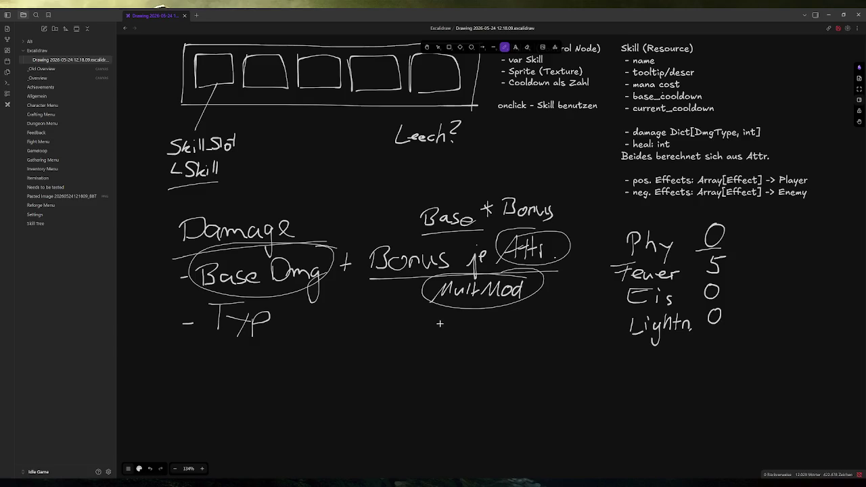
left_click_drag(439, 326, 463, 240)
mouse_move(218, 316)
left_mouse_down()
mouse_move(240, 342)
mouse_move(281, 357)
left_mouse_up()
left_click_drag(293, 323, 291, 352)
left_click_drag(209, 375, 281, 359)
Step: Write '- Base-Heal + Bonus/AttrMod' under the Heal heading
mouse_move(209, 391)
left_mouse_down()
mouse_move(248, 399)
mouse_move(270, 388)
mouse_move(271, 400)
mouse_move(291, 386)
mouse_move(296, 395)
mouse_move(306, 383)
left_mouse_up()
mouse_move(315, 370)
left_mouse_down()
mouse_move(313, 393)
mouse_move(354, 383)
mouse_move(388, 387)
left_mouse_up()
left_click_drag(377, 380, 395, 378)
left_click_drag(453, 346, 453, 370)
mouse_move(444, 331)
left_mouse_down()
mouse_move(456, 365)
mouse_move(526, 372)
left_mouse_up()
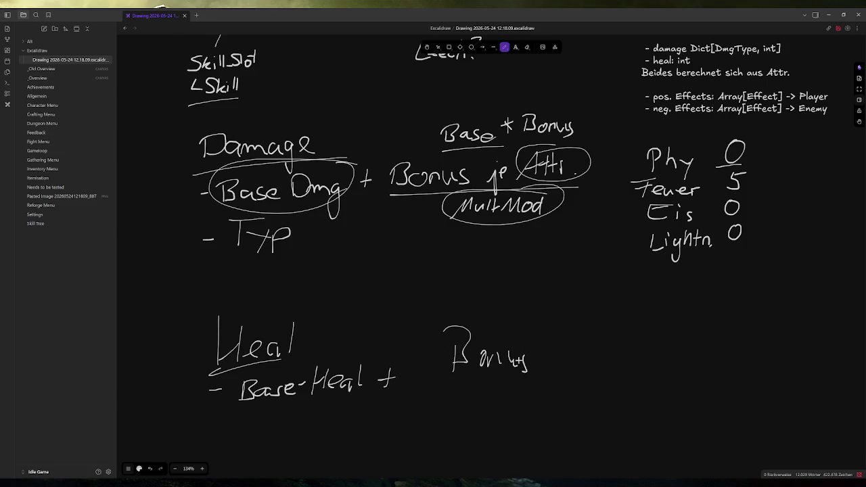
left_click_drag(459, 387, 523, 379)
mouse_move(454, 431)
left_mouse_down()
mouse_move(496, 389)
mouse_move(497, 402)
left_mouse_up()
mouse_move(507, 392)
left_mouse_down()
mouse_move(511, 415)
mouse_move(568, 399)
mouse_move(600, 409)
left_mouse_up()
left_click_drag(667, 365, 660, 406)
Step: Add a Heilung percentage example with an arrow pointing to Bonus
mouse_move(677, 373)
left_mouse_down()
mouse_move(675, 408)
mouse_move(698, 401)
mouse_move(698, 377)
left_mouse_up()
mouse_move(700, 370)
left_mouse_down()
mouse_move(703, 404)
mouse_move(736, 391)
mouse_move(725, 427)
left_mouse_up()
mouse_move(745, 404)
left_mouse_down()
mouse_move(757, 385)
mouse_move(763, 398)
left_mouse_up()
mouse_move(779, 372)
left_mouse_down()
mouse_move(778, 397)
mouse_move(796, 396)
mouse_move(800, 372)
left_mouse_up()
mouse_move(818, 370)
left_mouse_down()
mouse_move(804, 397)
mouse_move(808, 374)
mouse_move(816, 391)
left_mouse_up()
left_click(822, 391)
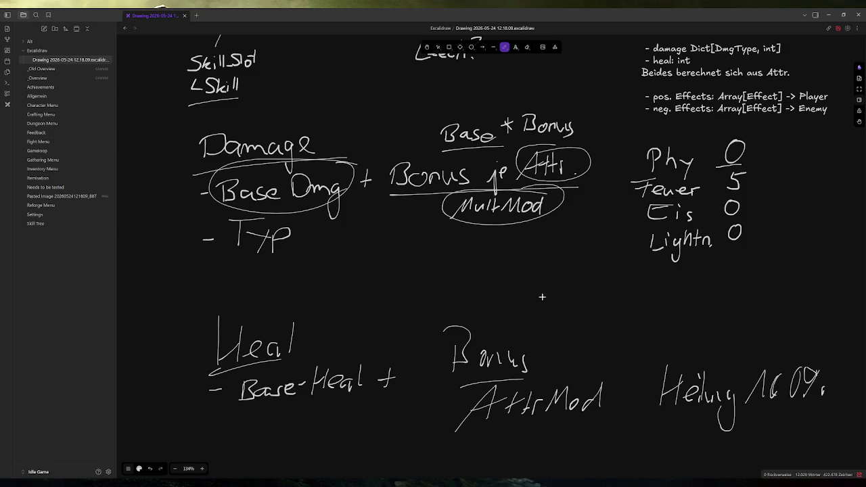
mouse_move(654, 337)
left_mouse_down()
mouse_move(548, 322)
mouse_move(570, 342)
left_mouse_up()
scroll(446, 267, "up", 1)
scroll(432, 277, "up", 2)
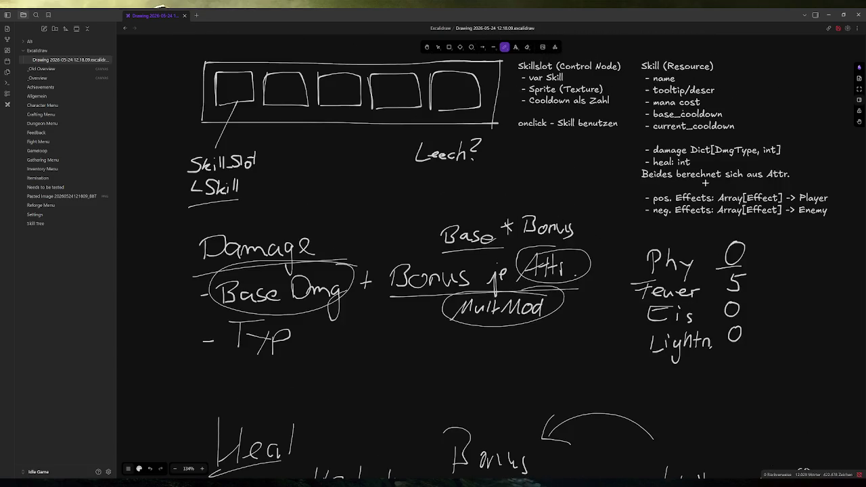
scroll(536, 258, "down", 3)
Step: Select and delete the handwritten Heal, Bonus, Heilung and AttrMod strokes
left_click(438, 46)
left_click_drag(844, 410, 184, 289)
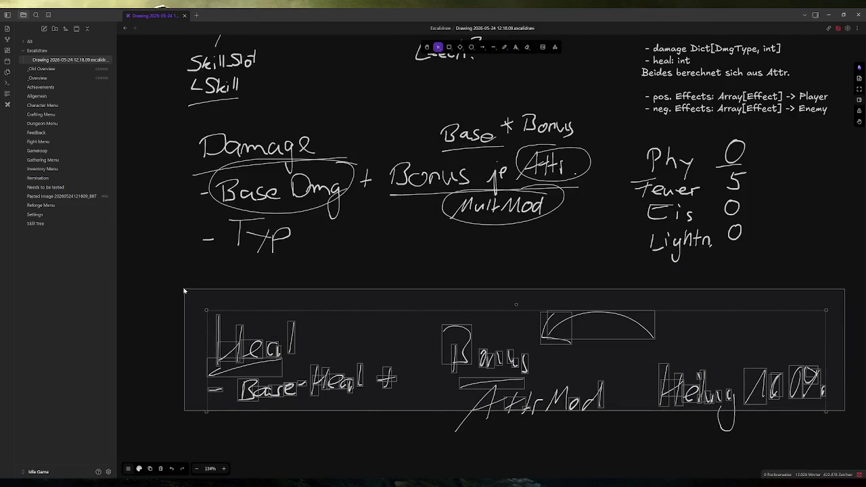
key("Delete")
left_click_drag(766, 440, 357, 348)
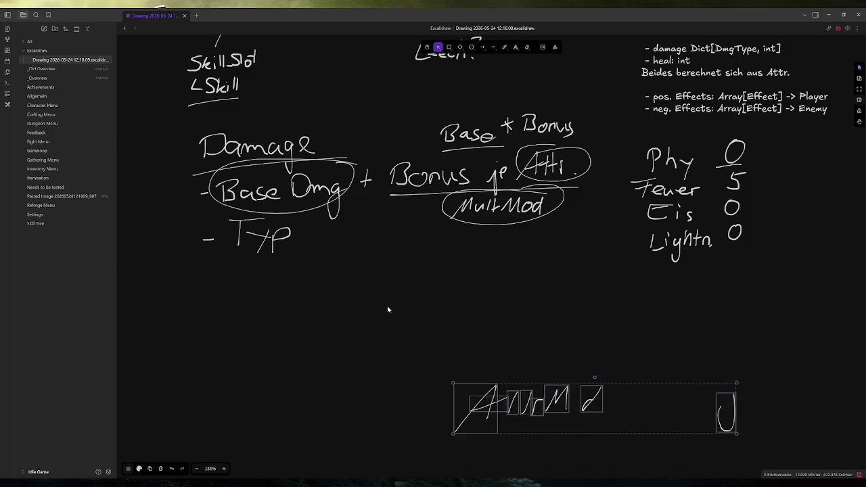
key("Delete")
Step: Delete the Phy/Feuer/Eis/Lightn damage-value list
scroll(388, 309, "up", 4)
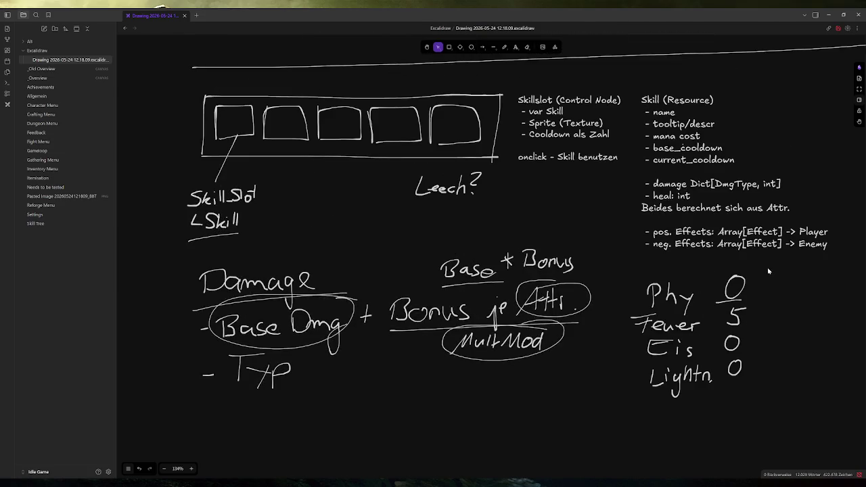
left_click_drag(768, 270, 629, 400)
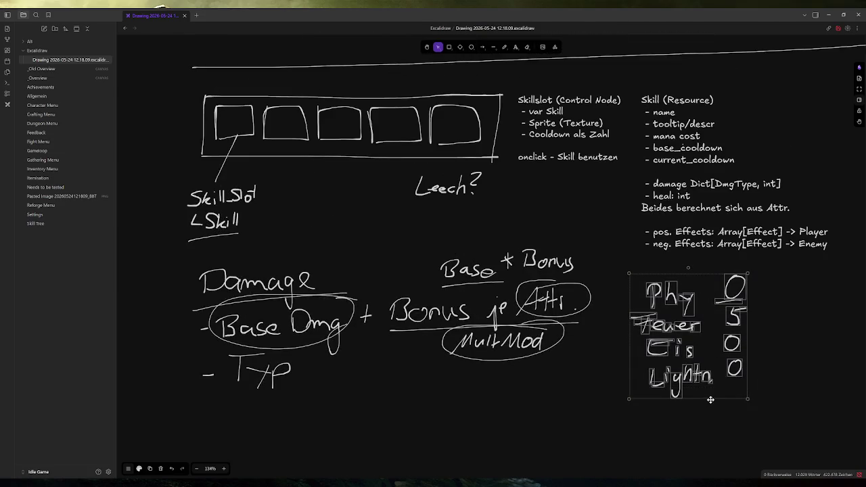
key("Delete")
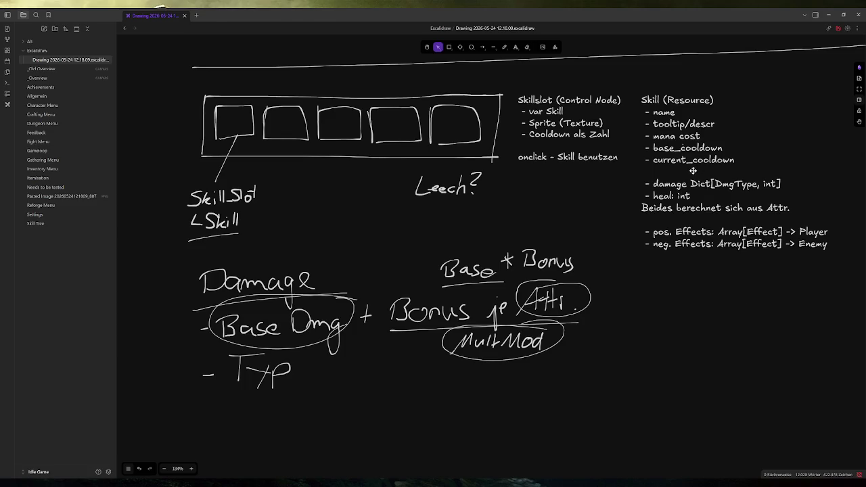
Step: Add a '- Leech: bool' field below current_cooldown in the Skill (Resource) text
double_click(697, 169)
left_click(697, 172)
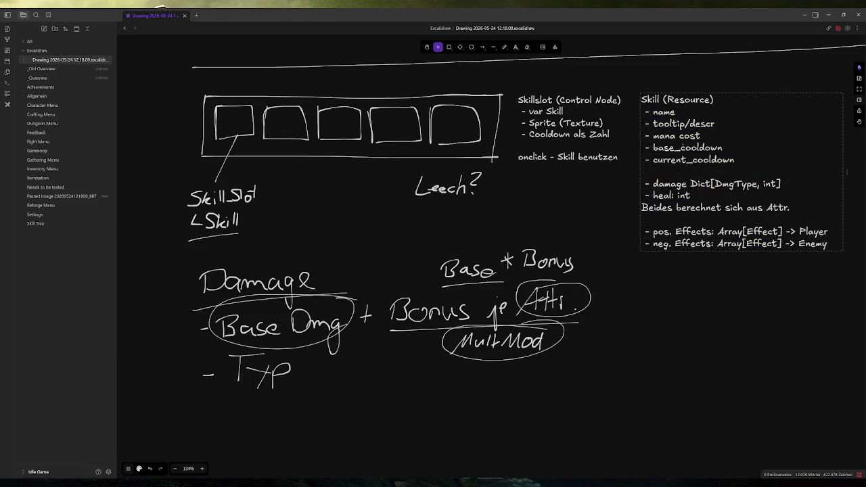
key("Return")
key("Return")
key("Up")
type("- Leech: bool")
Step: Add a '- Leech%: float' line beneath the Leech field
key("Return")
type("- ")
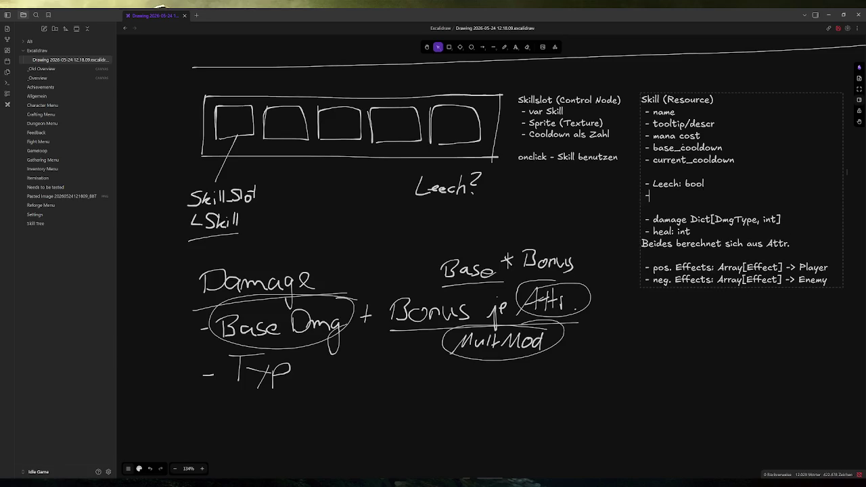
type("Leech")
key("BackSpace")
key("BackSpace")
type("a")
key("BackSpace")
type("ch ")
type("b")
key("BackSpace")
type("%: ")
type("float")
key("Left")
key("Left")
key("Left")
key("BackSpace")
Step: Review the new fields and highlight the damage Dict line
key("Up")
key("Down")
key("Down")
key("Down")
key("End")
key("shift+Down")
key("shift+Down")
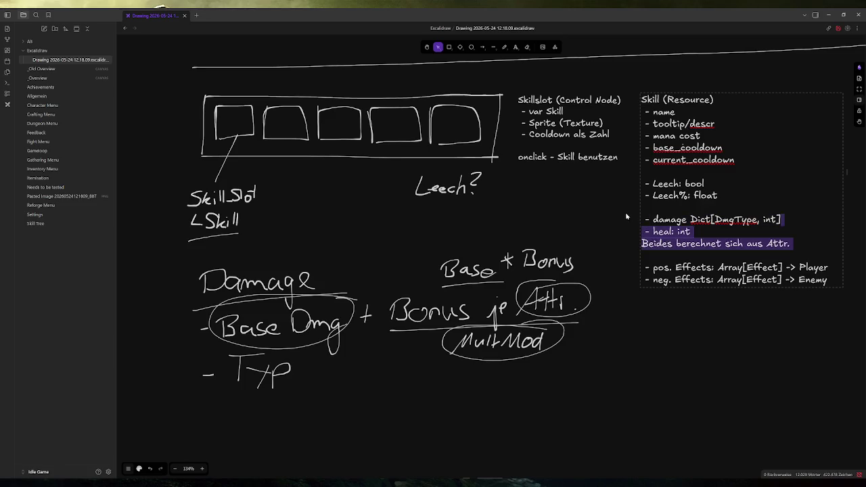
left_click(642, 219, "shift")
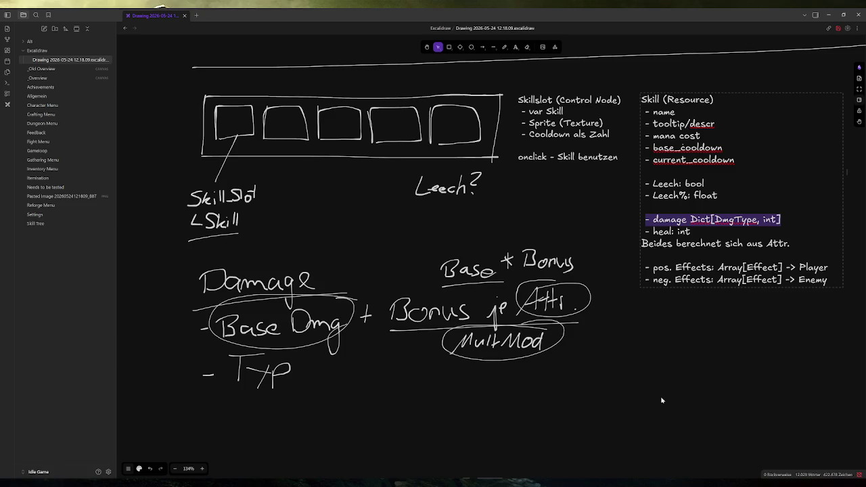
left_click(777, 483)
left_click(803, 453)
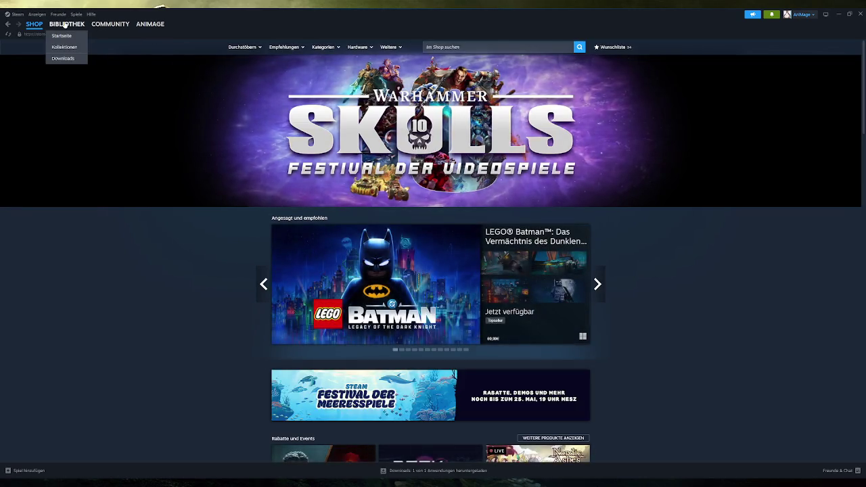
Step: Launch Ani Idle from the Steam library
left_click(66, 23)
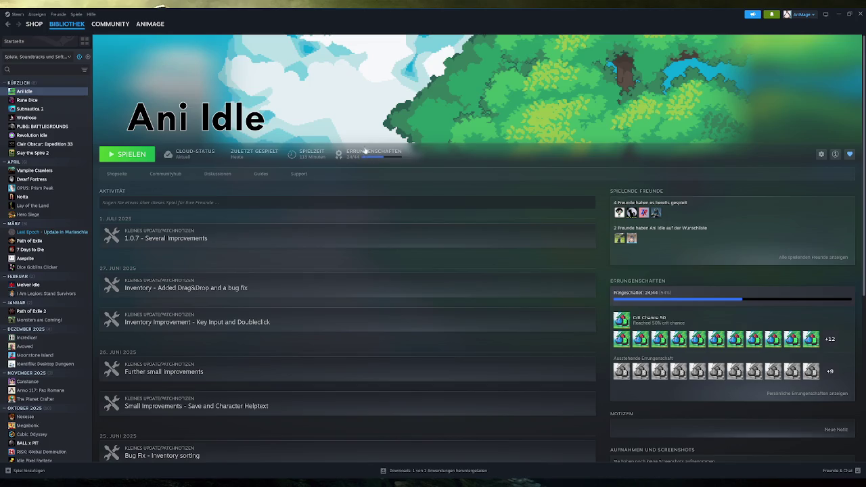
left_click(132, 154)
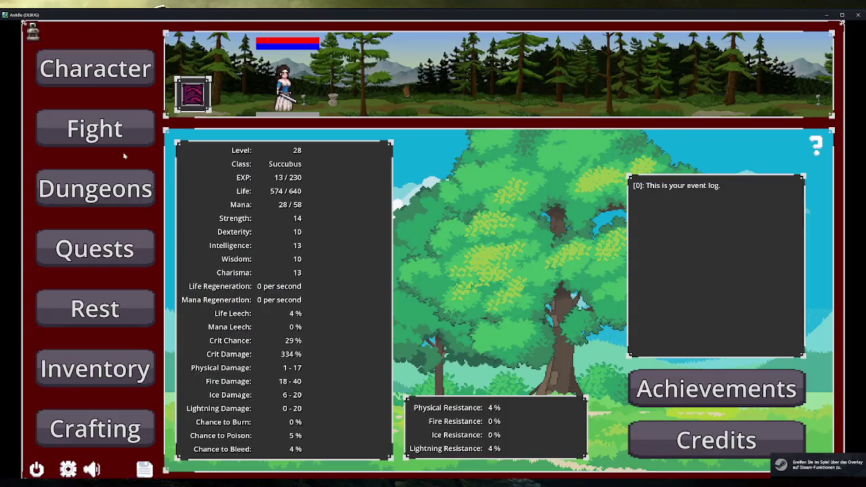
Step: Browse Ani Idle's Fight, Dungeons, Quests, Rest and Inventory screens
left_click(108, 129)
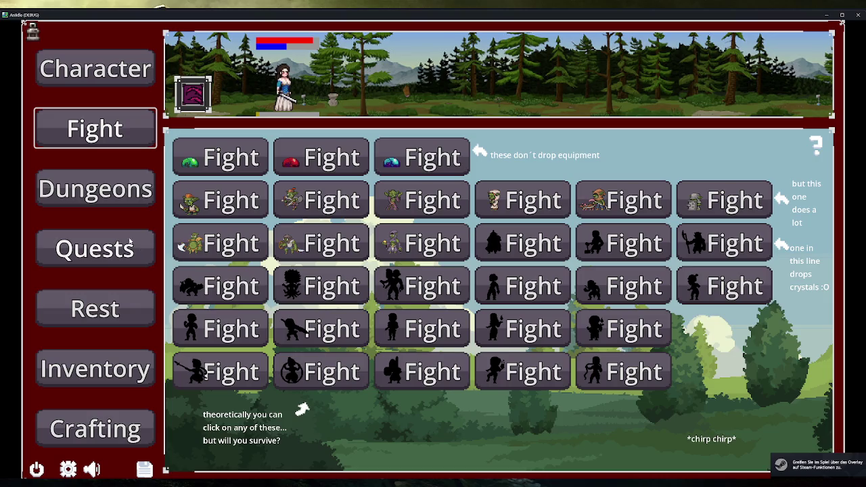
left_click(95, 189)
left_click(120, 249)
left_click(121, 309)
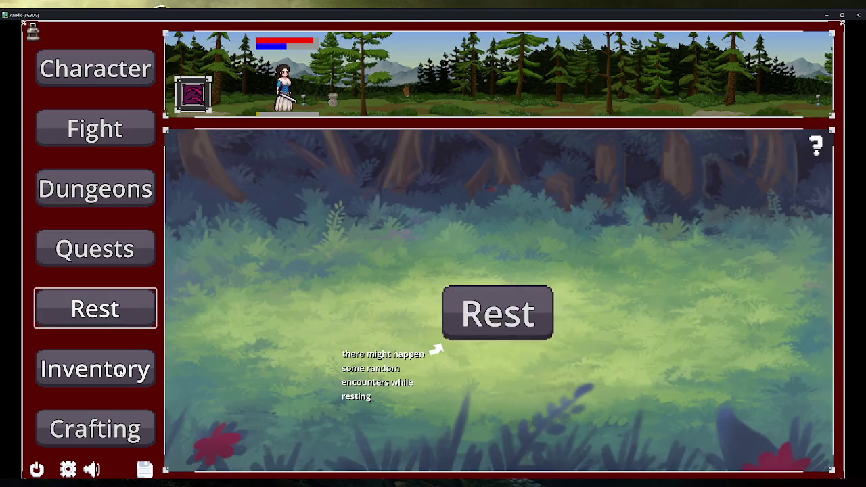
left_click(128, 368)
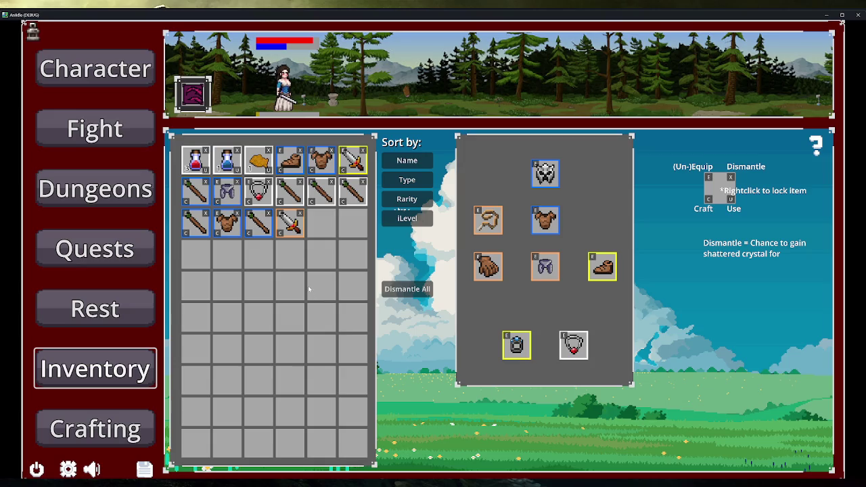
Step: Return to Fight, quit Ani Idle, and start editing the Skill (Resource) notes
left_click(94, 129)
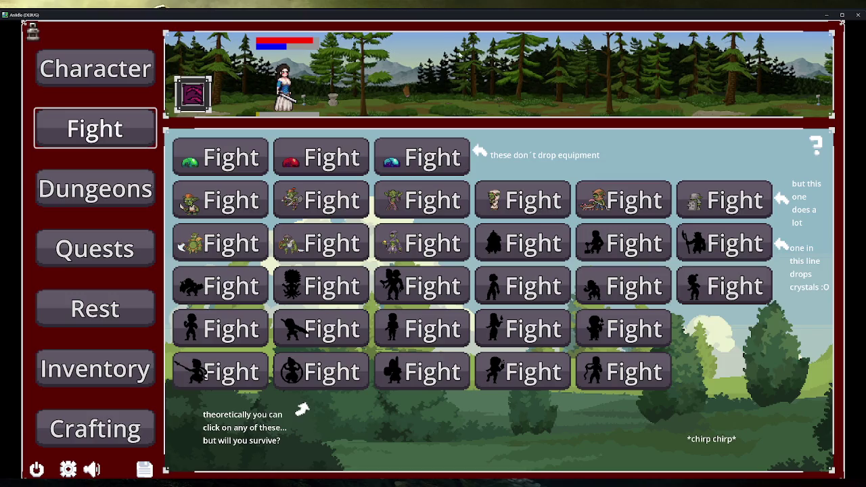
left_click(859, 18)
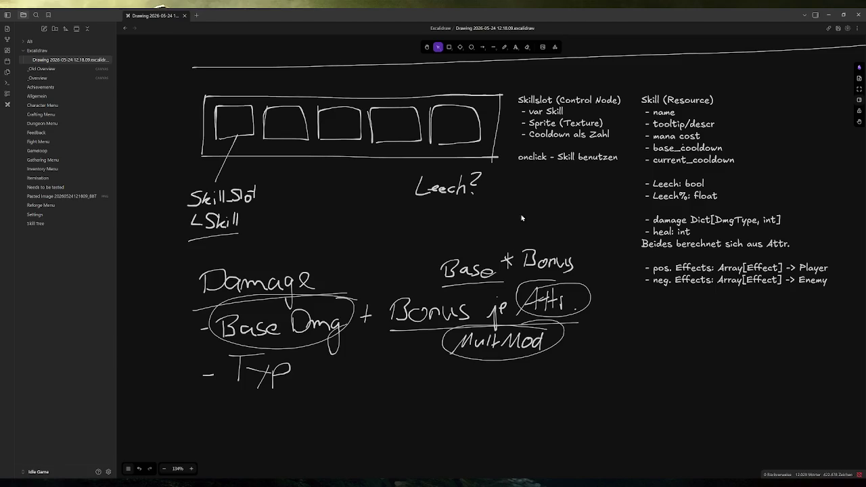
left_click(678, 195)
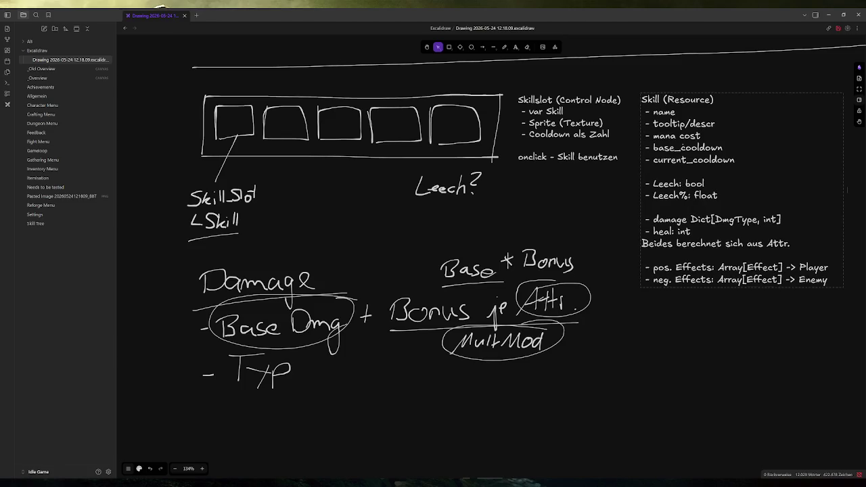
Step: Add a '- number of hits: int' field under Leech%: float
key("Return")
key("Return")
type("- d")
key("BackSpace")
type("- number of hit")
key("BackSpace")
key("BackSpace")
key("BackSpace")
type("hits: int")
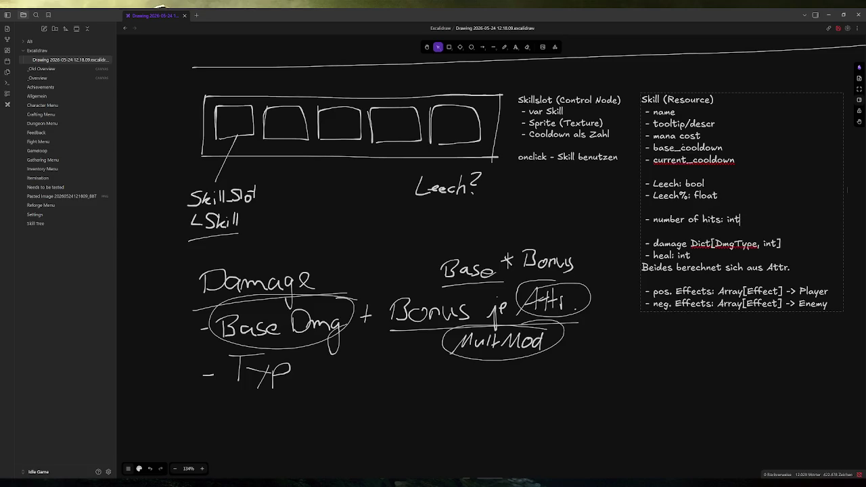
Step: Highlight the number of hits line and the nearby damage, heal and effects lines
key("shift+Up")
key("shift+Home")
key("Up")
key("Up")
key("End")
key("shift+Home")
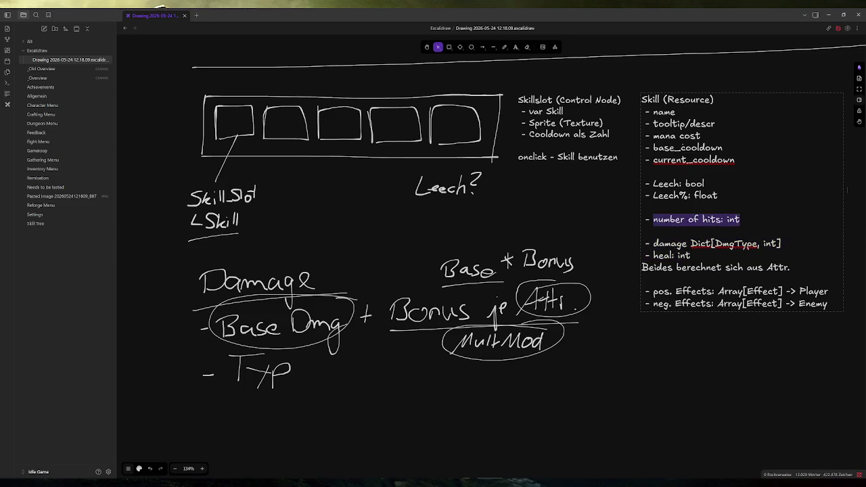
key("Down")
key("Down")
key("Down")
key("End")
key("shift+Down")
key("shift+Down")
key("shift+End")
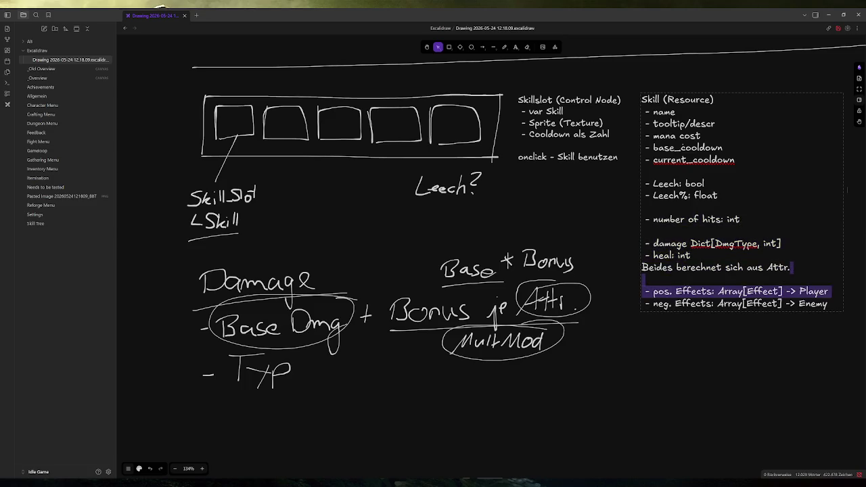
key("Up")
key("Up")
key("Up")
key("End")
key("shift+Down")
key("shift+Down")
key("shift+Down")
key("shift+End")
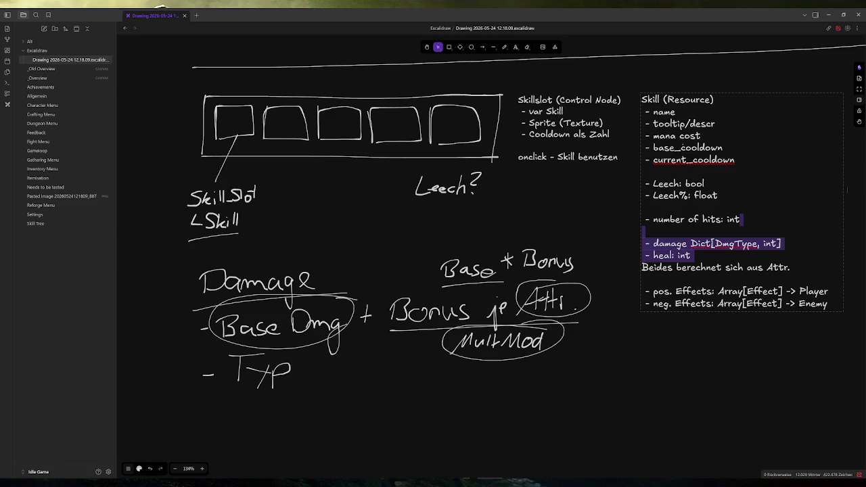
left_click(762, 303)
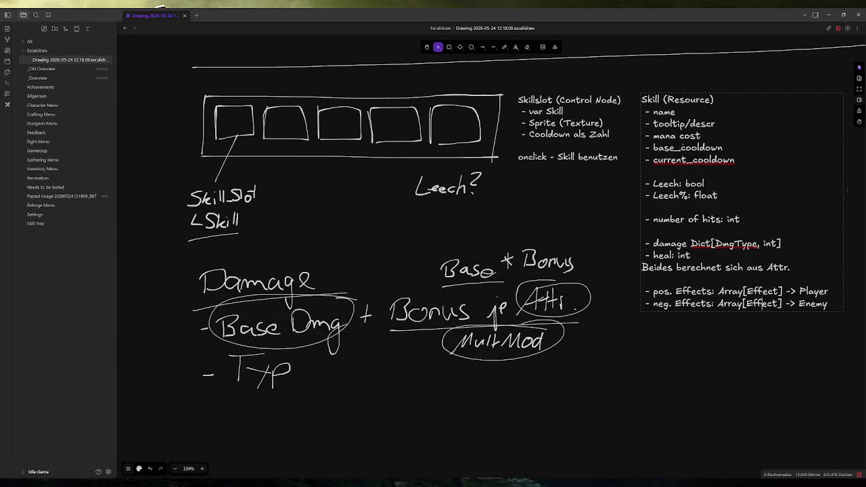
key("Up")
key("Up")
key("Up")
key("End")
key("shift+Down")
key("shift+Down")
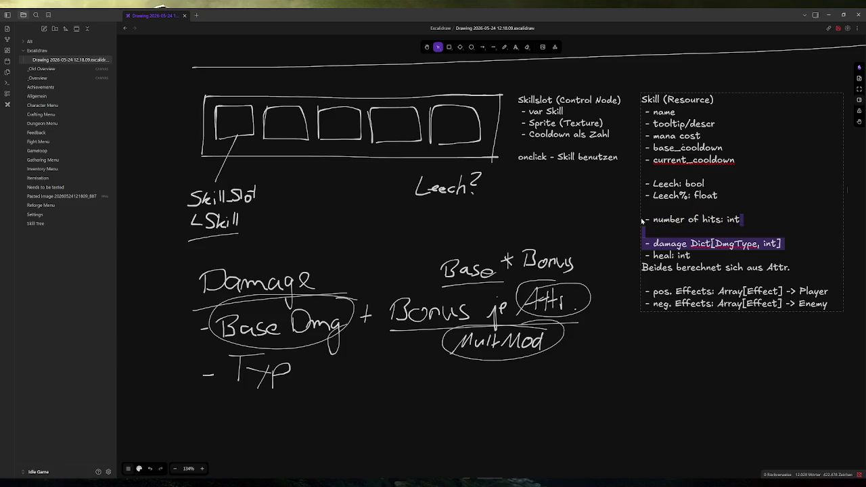
key("Up")
key("Up")
key("Home")
key("shift+End")
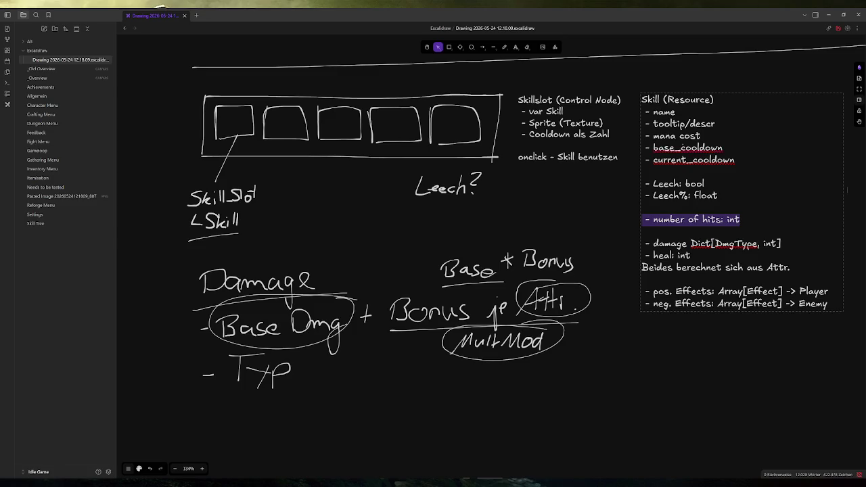
Step: Leave the Skill (Resource) text block and ready freehand drawing below the Damage notes
left_click(483, 207)
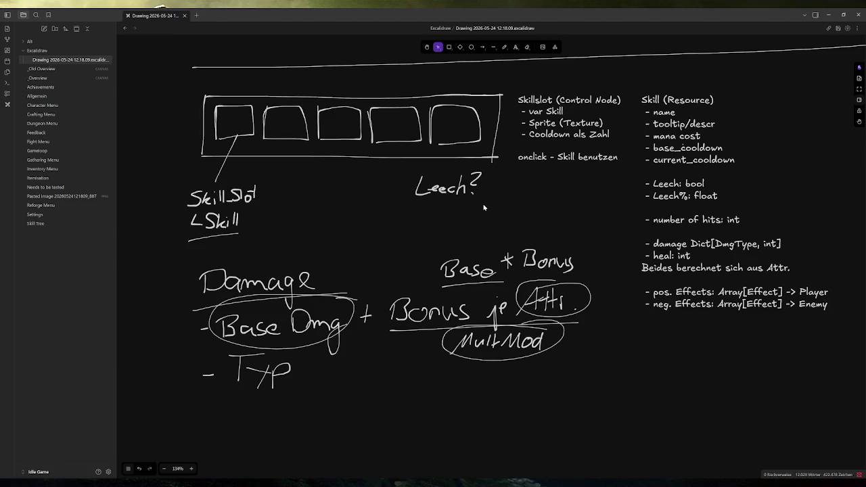
scroll(426, 304, "down", 1)
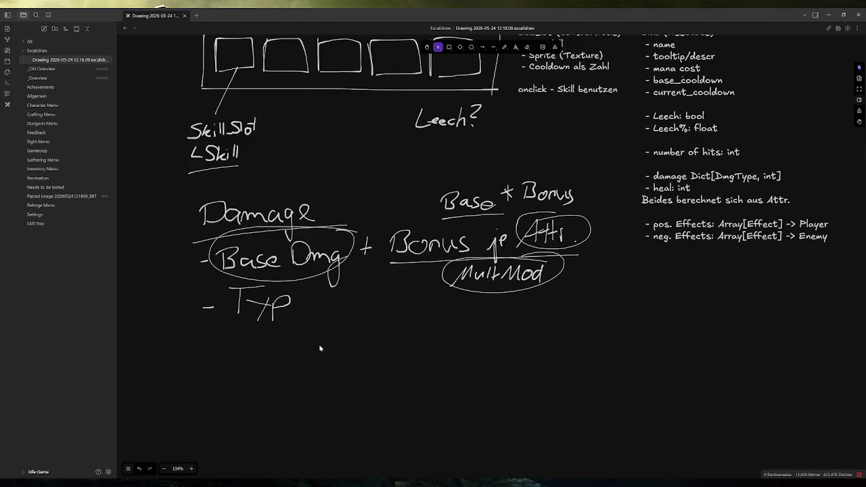
left_click(504, 47)
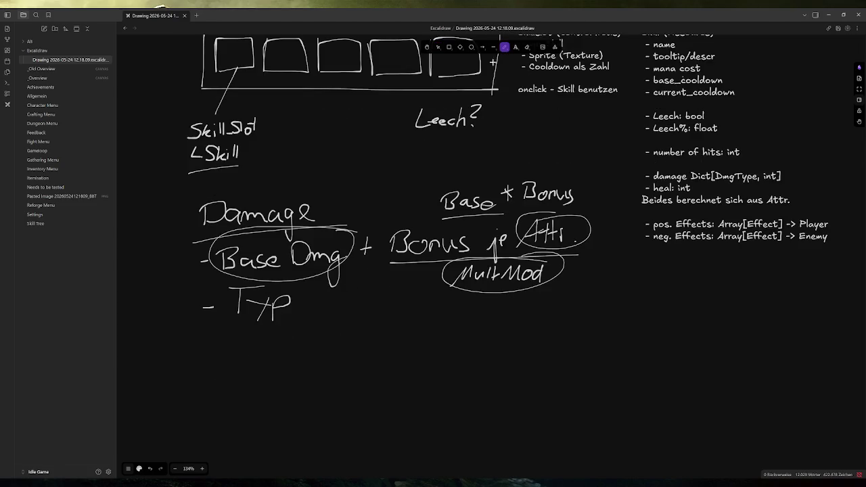
Step: Handwrite 'Crit Chance?' under 'Typ' below the Damage formula
mouse_move(303, 354)
left_mouse_down()
mouse_move(306, 383)
mouse_move(321, 380)
left_mouse_up()
mouse_move(333, 350)
left_mouse_down()
mouse_move(335, 380)
mouse_move(352, 366)
mouse_move(398, 376)
left_mouse_up()
mouse_move(398, 341)
left_mouse_down()
mouse_move(422, 373)
mouse_move(447, 366)
mouse_move(487, 373)
left_mouse_up()
mouse_move(508, 343)
left_mouse_down()
mouse_move(531, 338)
mouse_move(521, 362)
mouse_move(487, 363)
mouse_move(512, 369)
left_mouse_up()
left_click(519, 369)
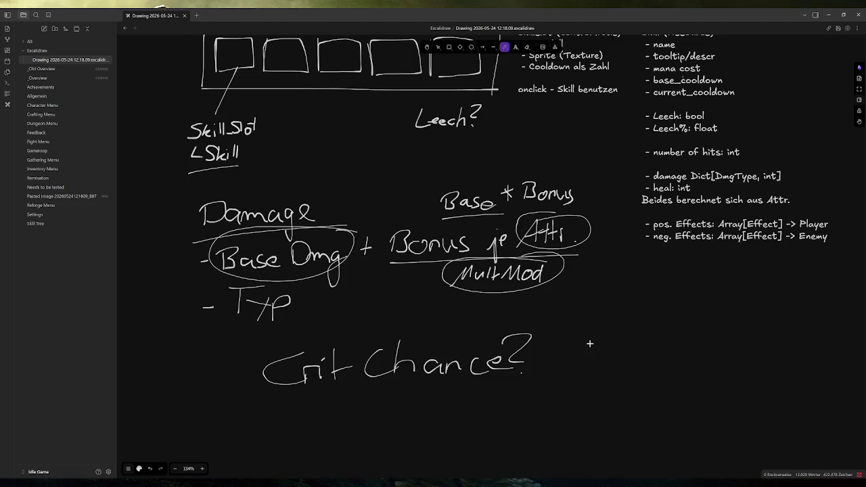
scroll(555, 308, "up", 1)
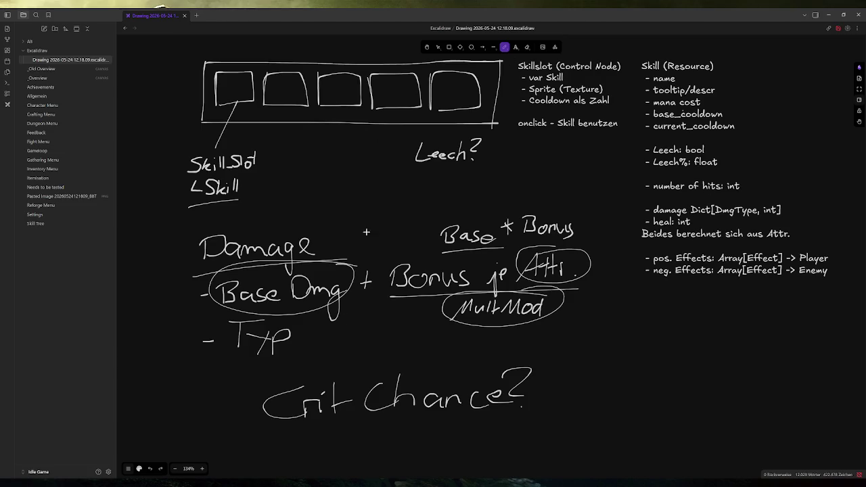
Step: Erase the handwritten 'Crit Chance?' strokes and stray question mark, then edit the Skill (Resource) text
left_click(437, 46)
left_click_drag(251, 370, 524, 426)
key("Delete")
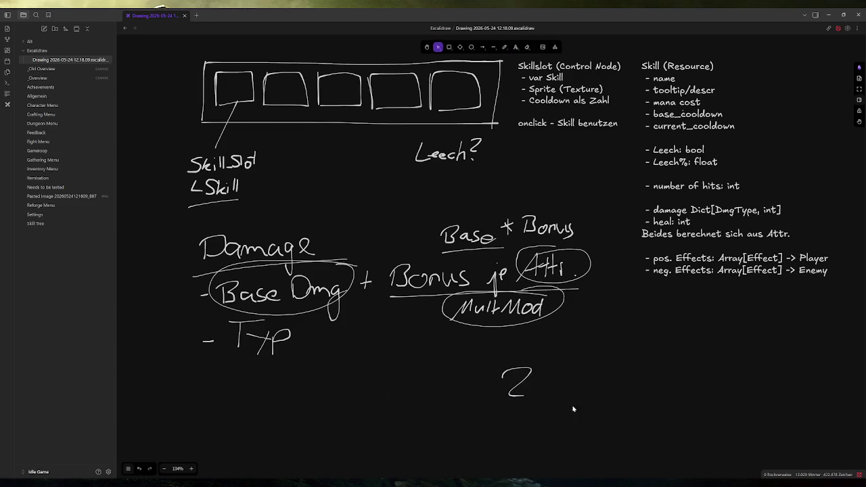
left_click_drag(452, 348, 547, 414)
key("Delete")
double_click(752, 169)
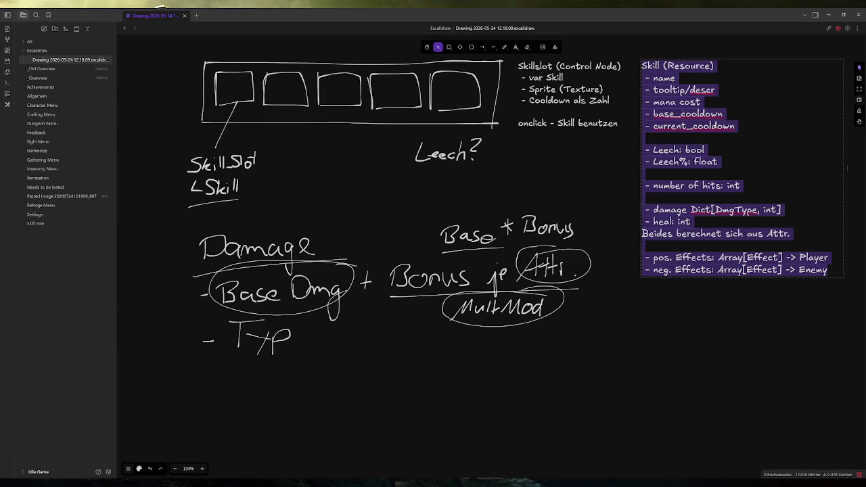
Step: Insert a '- base_crit_chance (+Mod)' line under 'Leech%: float' in the Skill (Resource) list
left_click(741, 186)
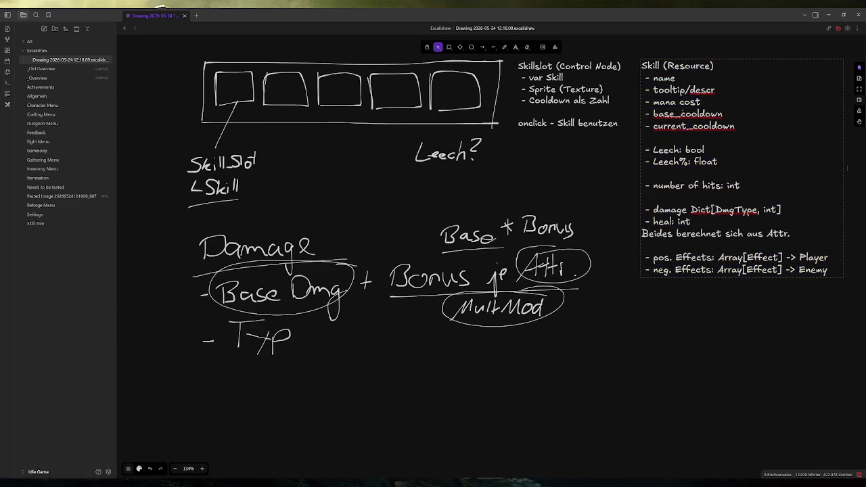
key("Up")
key("Up")
key("Up")
key("Down")
key("Down")
key("Down")
key("Return")
key("Down")
type("- bas")
key("BackSpace")
key("BackSpace")
key("BackSpace")
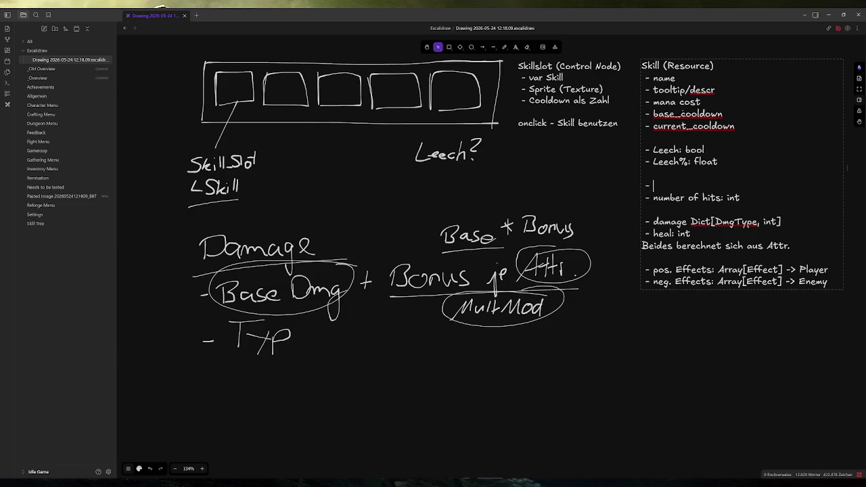
type("base_crit_chance :i")
key("BackSpace")
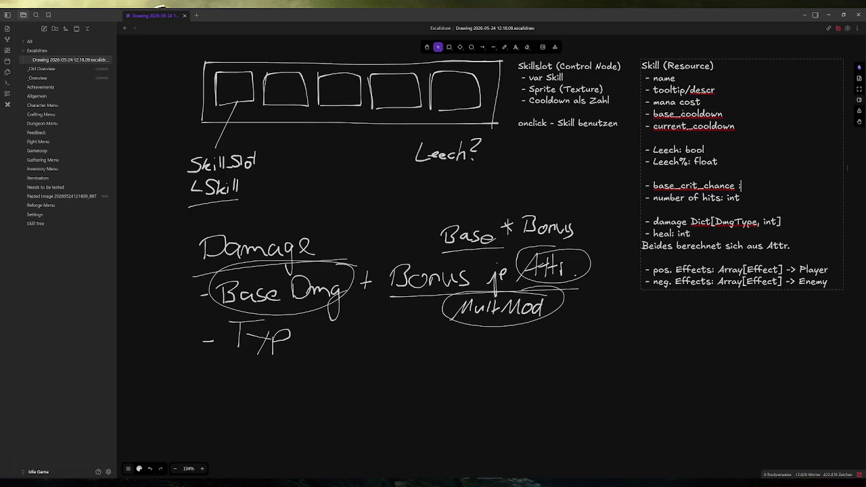
key("BackSpace")
key("BackSpace")
type("(+Mod)")
key("alt+Tab")
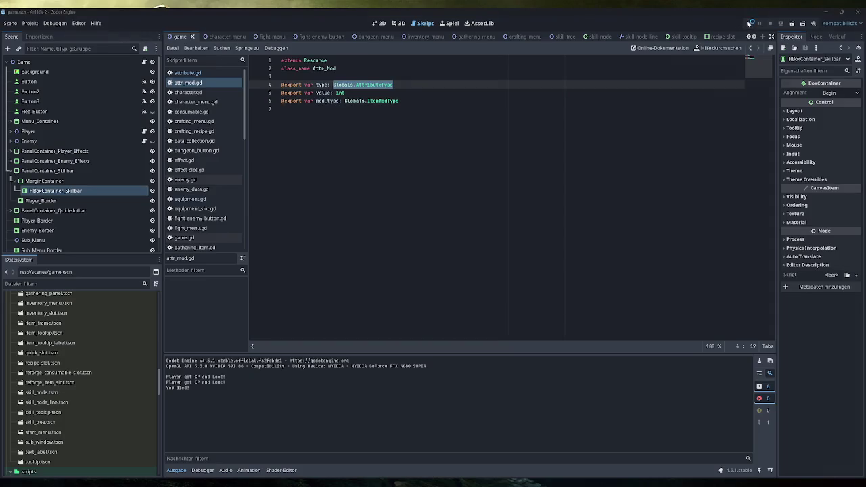
left_click(748, 23)
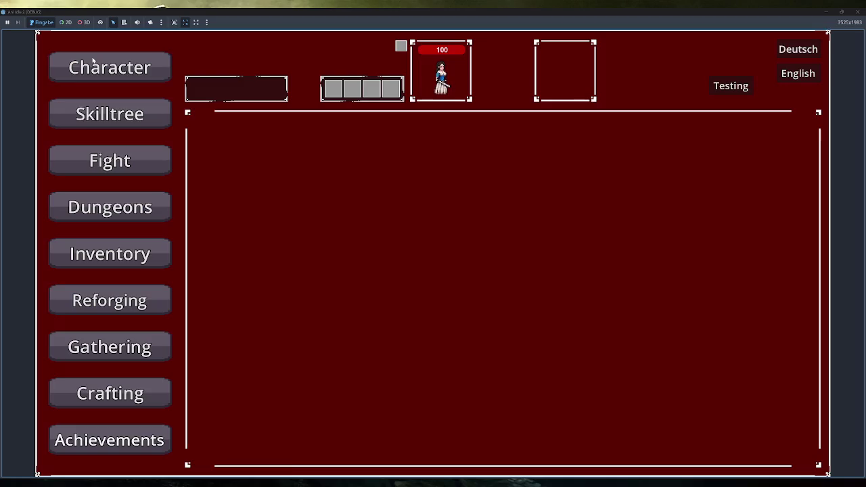
left_click(93, 59)
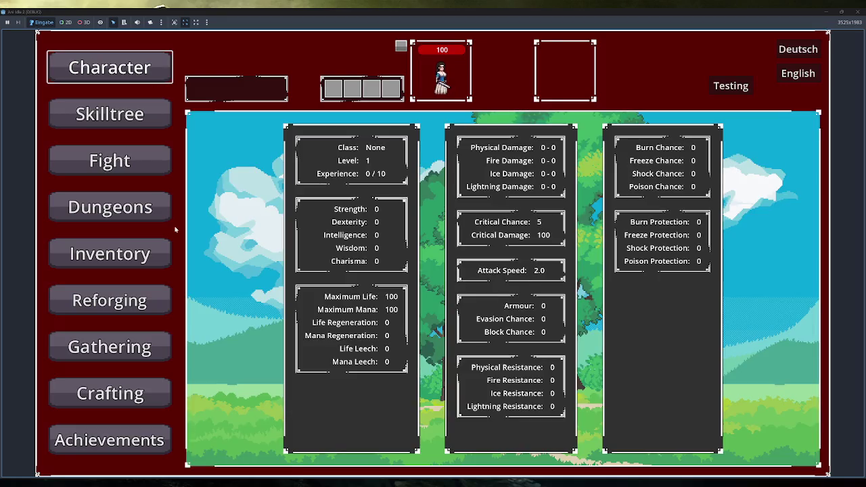
left_click(162, 171)
left_click(165, 359)
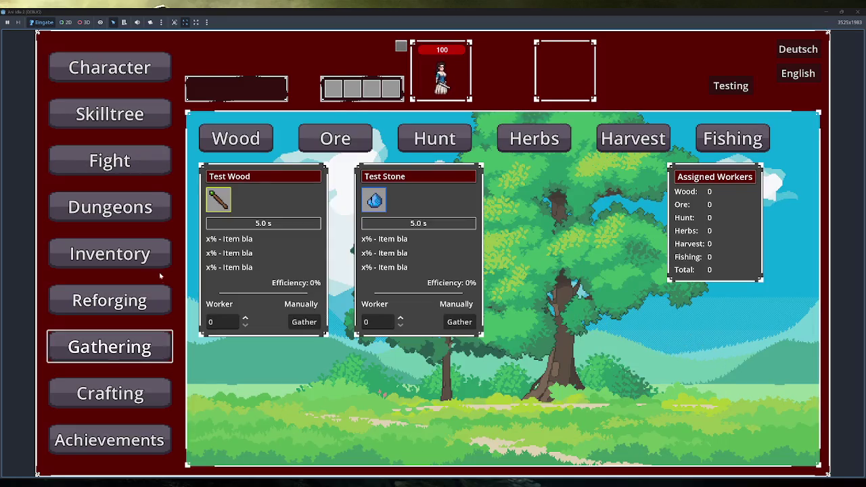
left_click(157, 265)
left_click(226, 449)
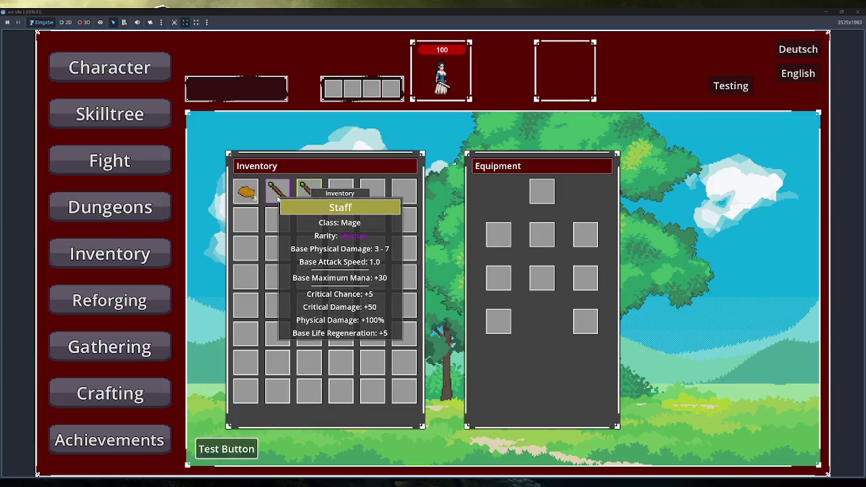
mouse_move(308, 192)
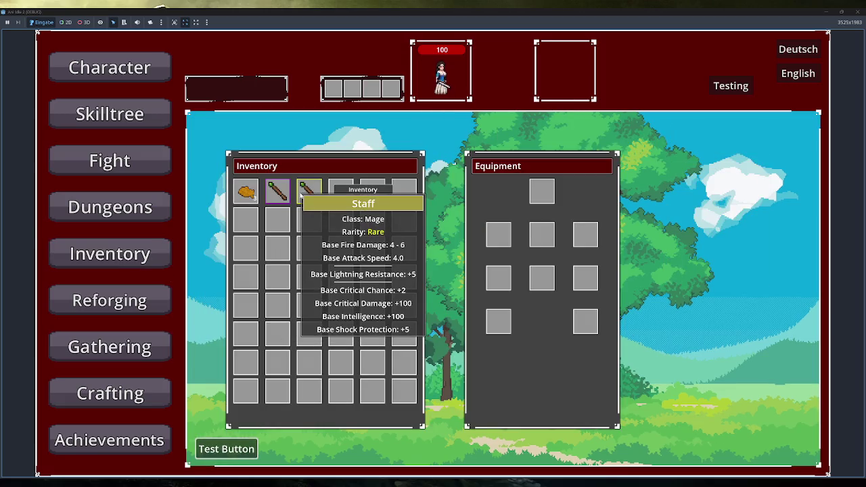
double_click(300, 195)
left_click(122, 68)
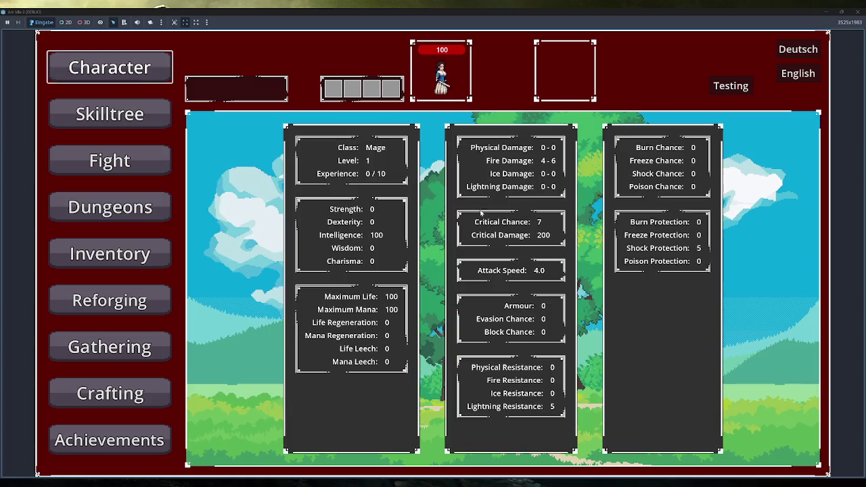
left_click(109, 253)
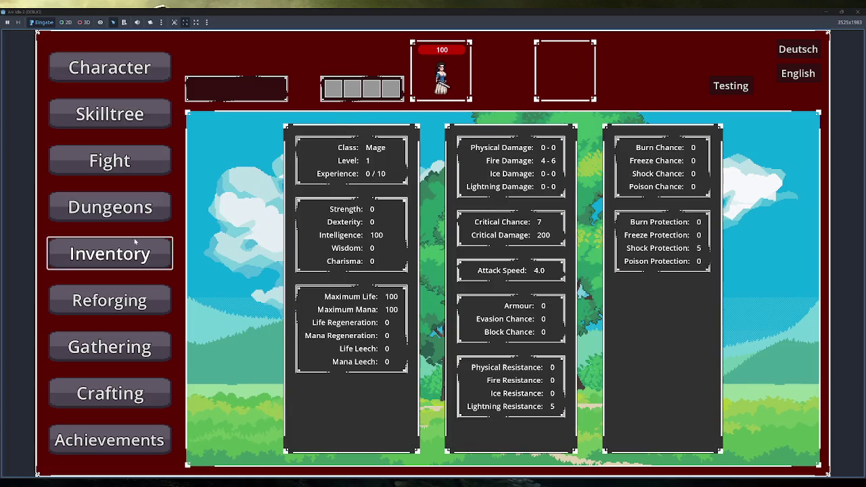
double_click(500, 232)
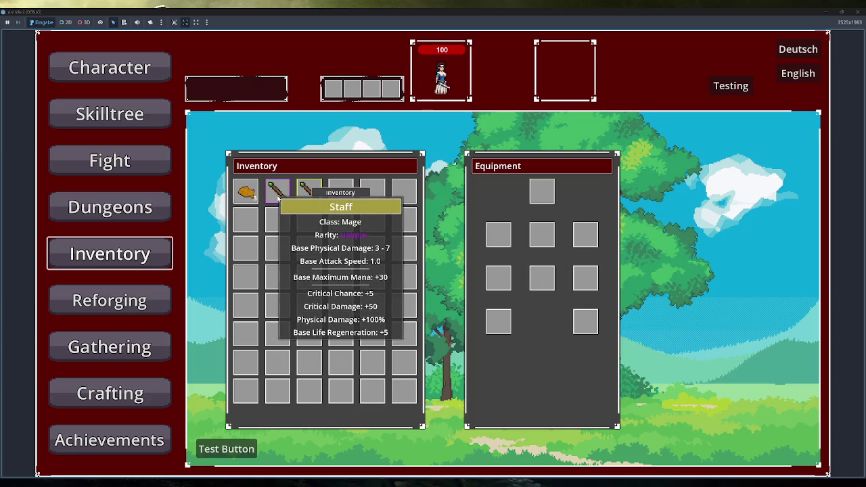
double_click(278, 194)
left_click(152, 74)
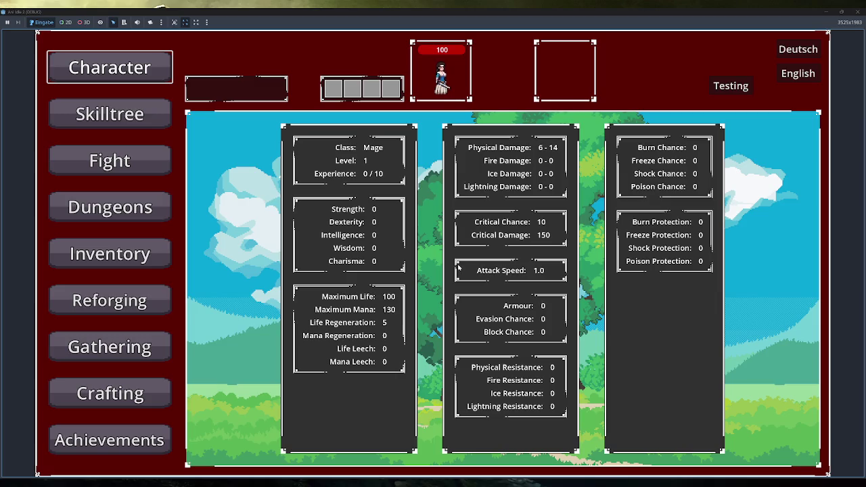
left_click(109, 253)
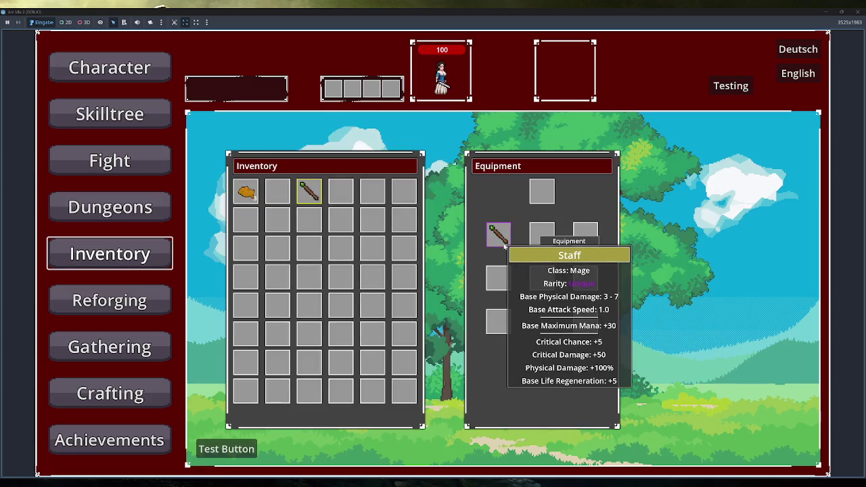
left_click_drag(504, 247, 283, 190)
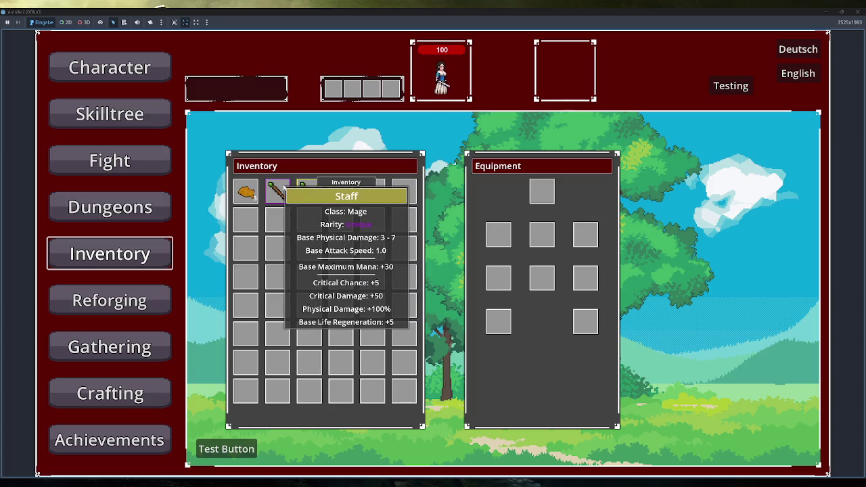
left_click(143, 72)
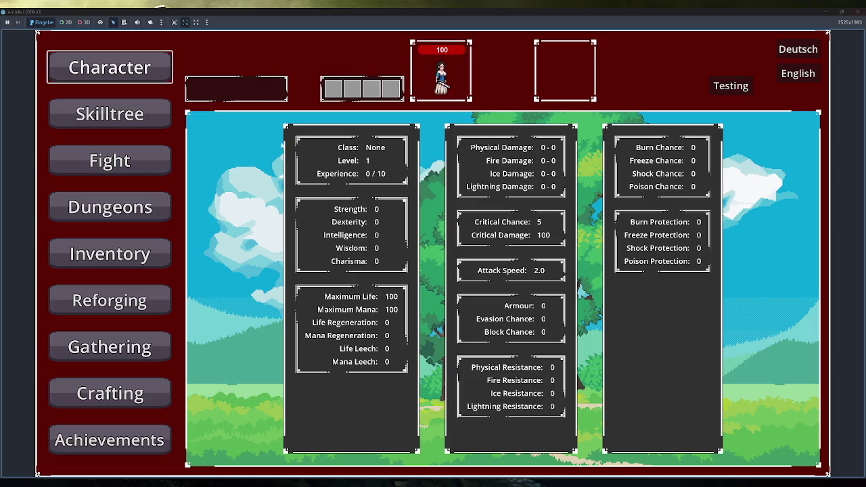
left_click(102, 255)
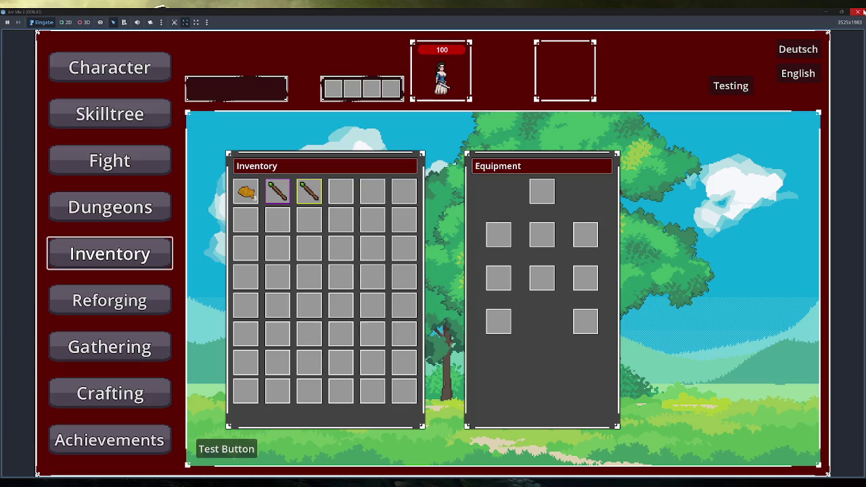
left_click(863, 13)
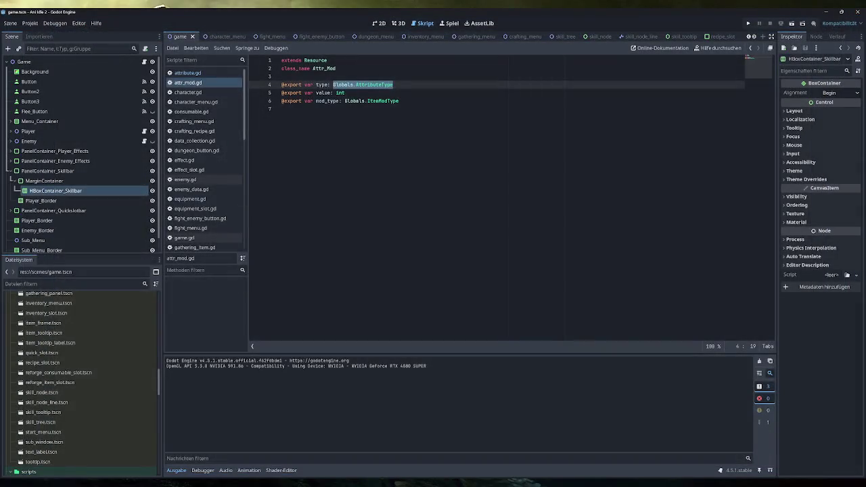
key("alt+Tab")
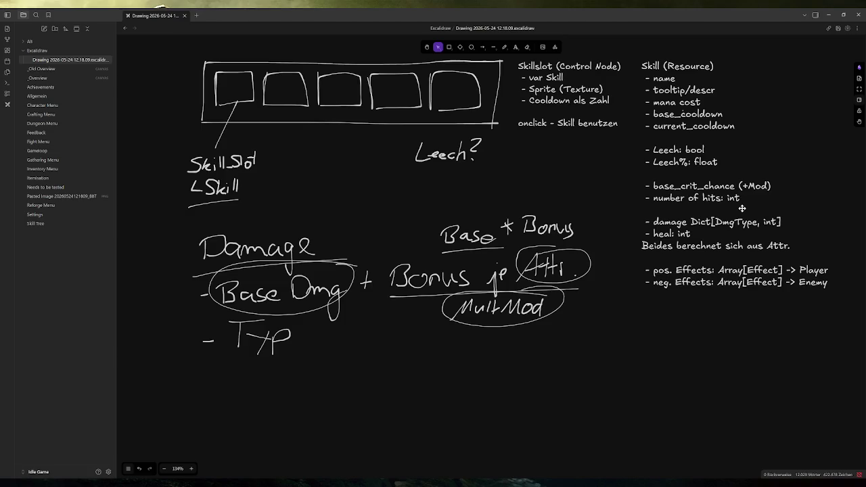
Step: Switch from the Excalidraw drawing to Godot and start the game's debug run
key("alt+Tab")
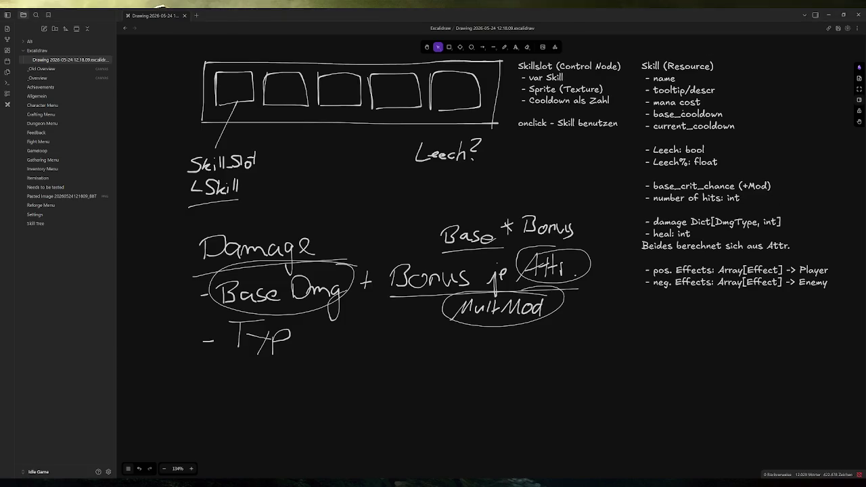
left_click(748, 23)
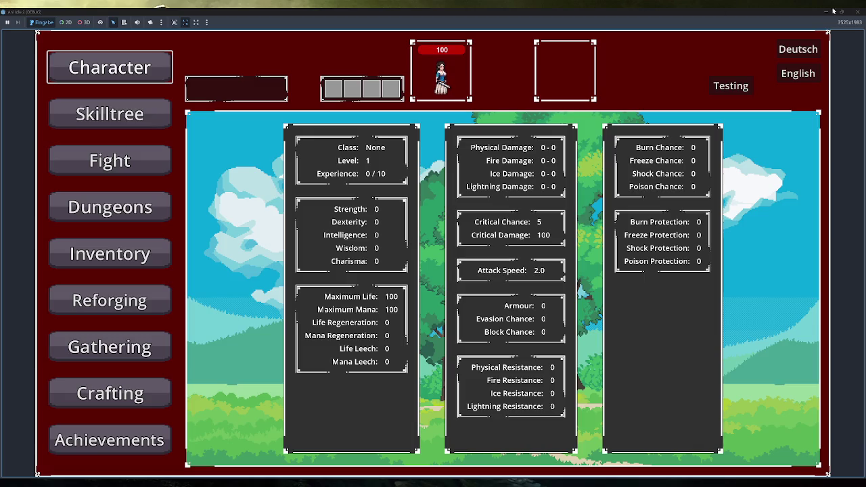
Step: Close the Ani Idle 2 debug window and return to the Excalidraw planning drawing
left_click(856, 12)
key("alt+Tab")
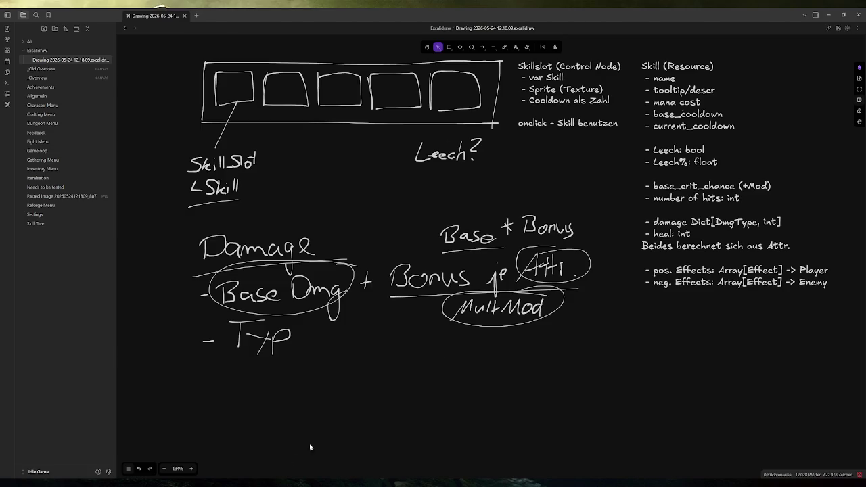
Step: Switch from the Obsidian skill-bar drawing back to the Godot editor
key("alt+Tab")
Step: Launch Ani Idle 2 in debug mode to show its Character stats page
left_click(749, 24)
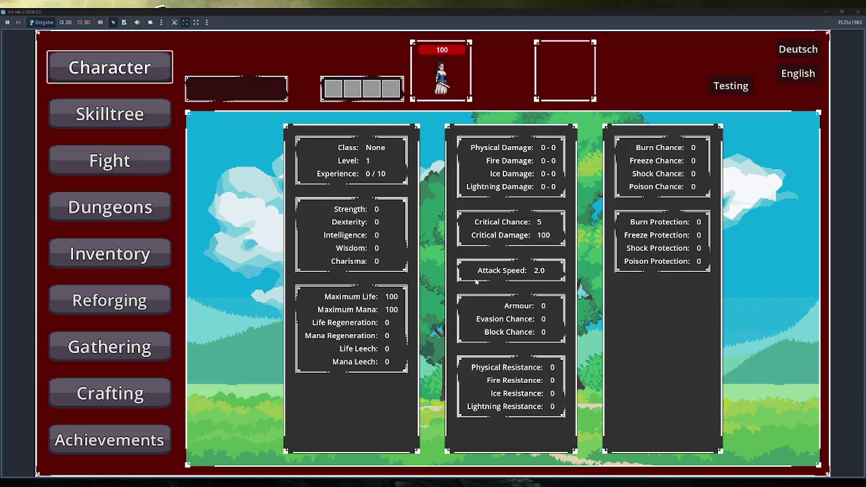
Step: Close the Ani Idle 2 debug window, leaving attr_mod.gd open in Godot
left_click(862, 12)
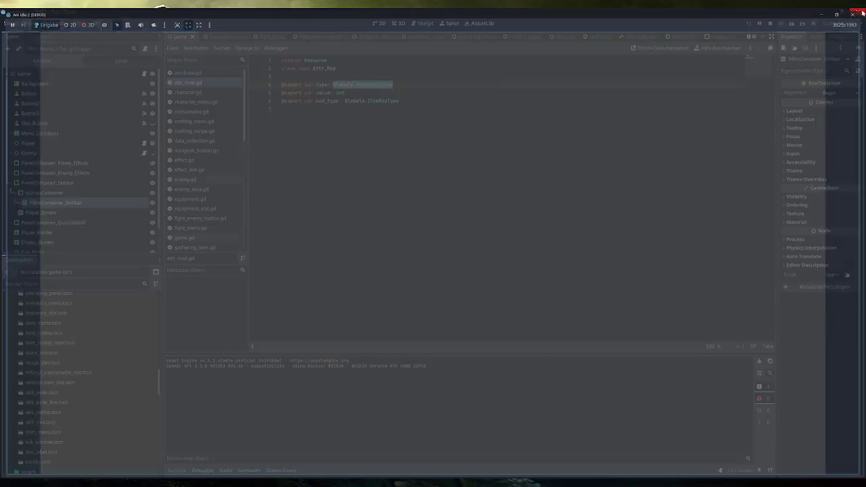
Step: Review the Excalidraw skill-bar sketch, then bring up Steam from the hidden tray icons
key("alt+Tab")
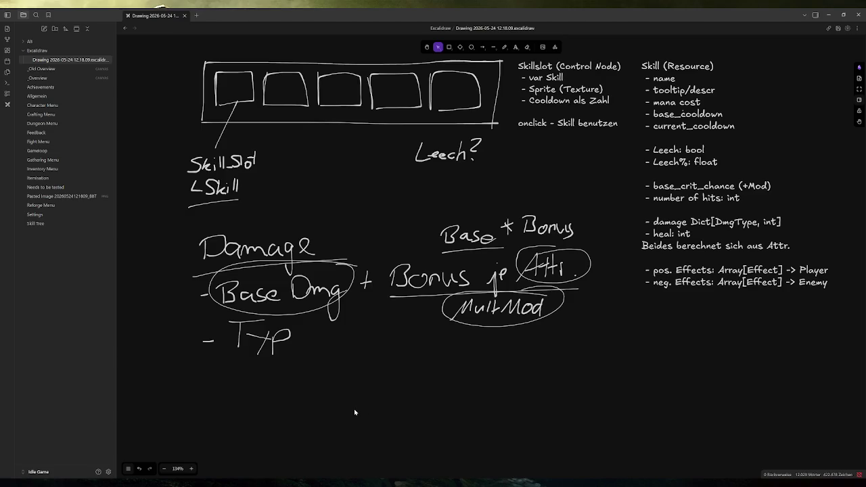
left_click(777, 480)
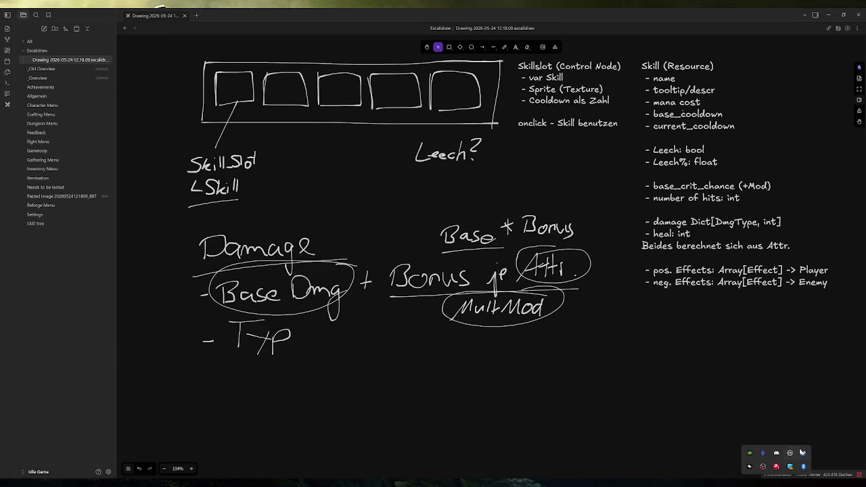
left_click(803, 453)
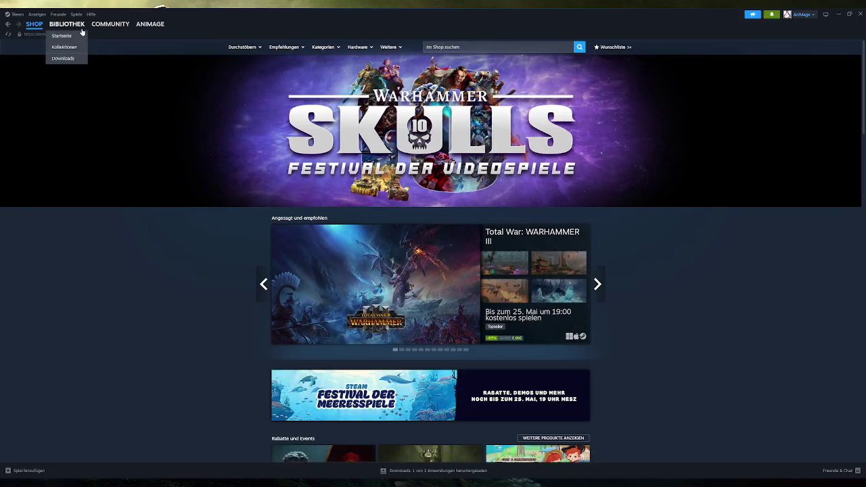
Step: Launch Ani Idle from the Steam Bibliothek and open its Fight page
left_click(79, 27)
mouse_move(67, 24)
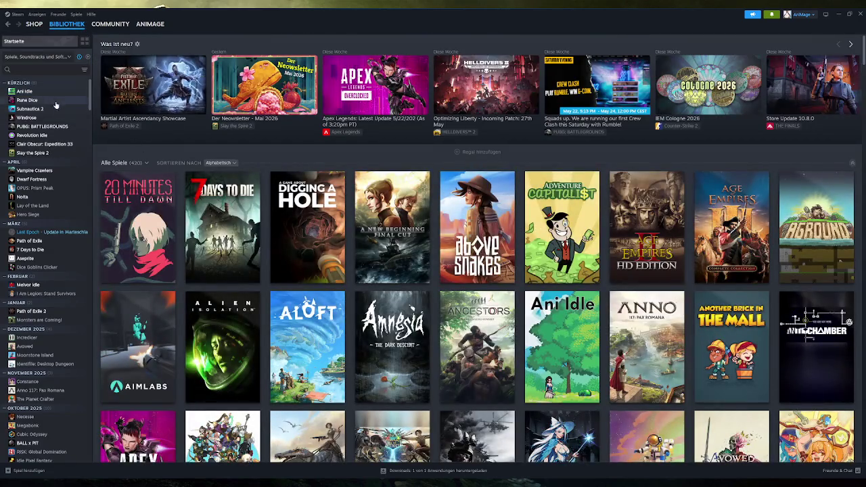
left_click(41, 92)
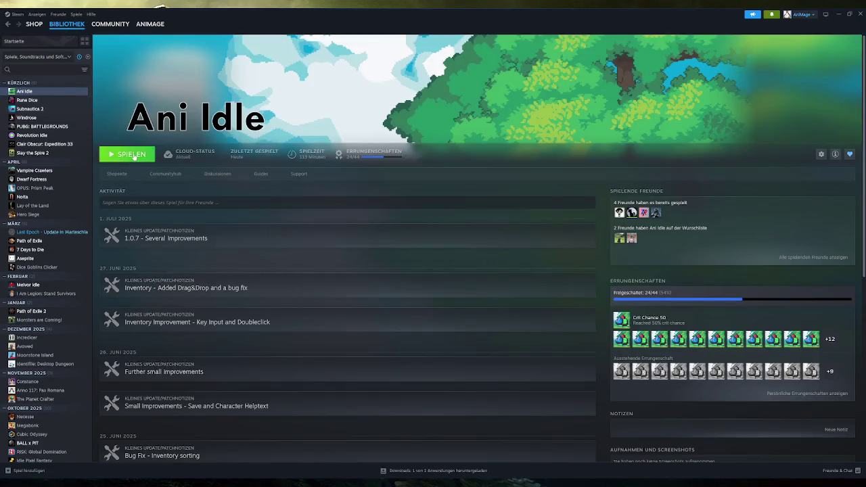
left_click(129, 154)
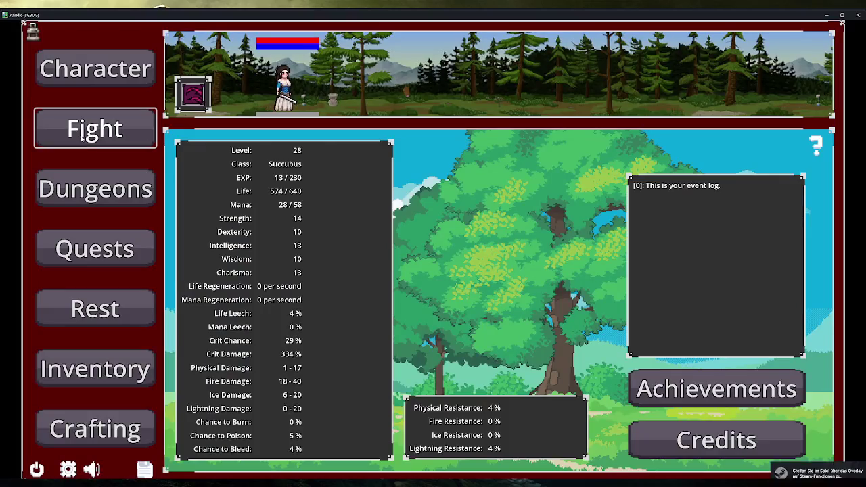
left_click(82, 136)
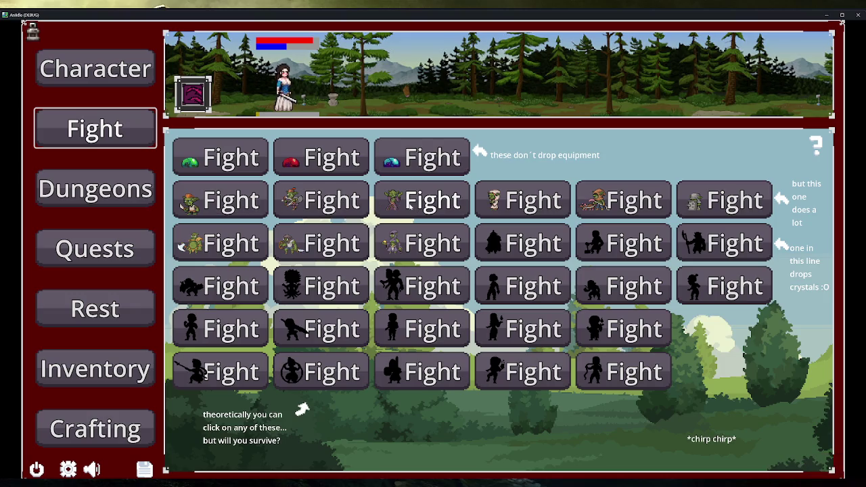
Step: Start and flee fights against the goblin and the armoured enemy, then quit Ani Idle
left_click(410, 206)
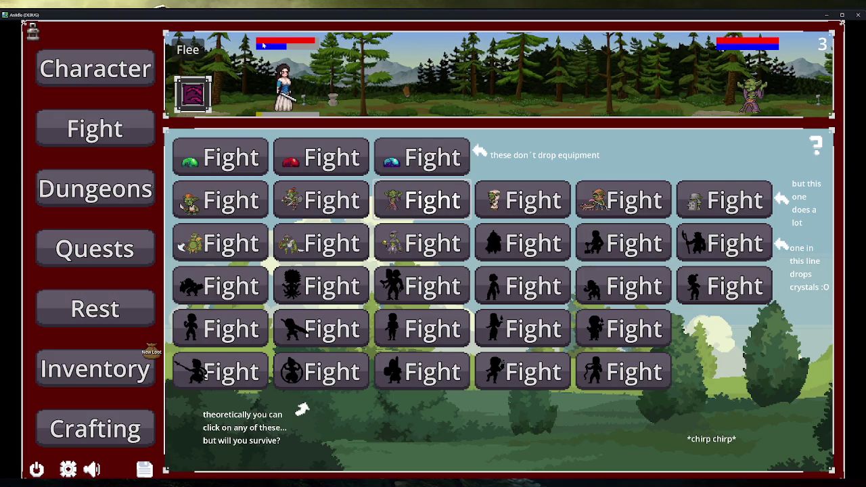
left_click(187, 49)
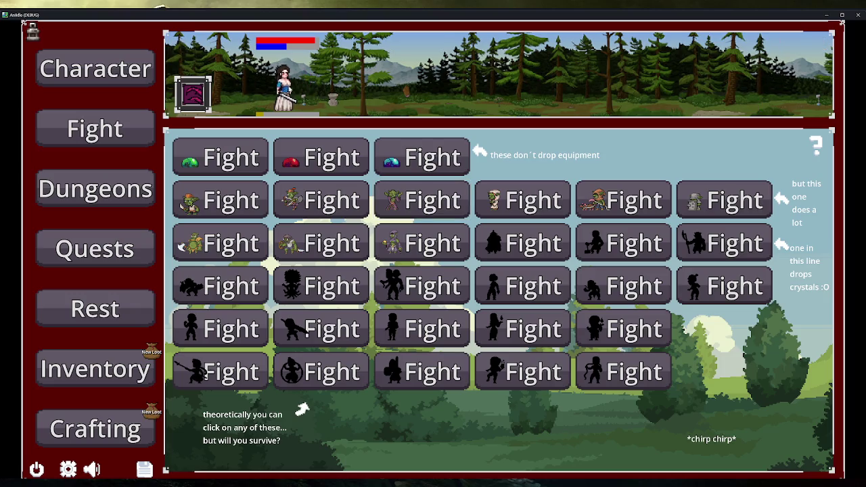
left_click(731, 201)
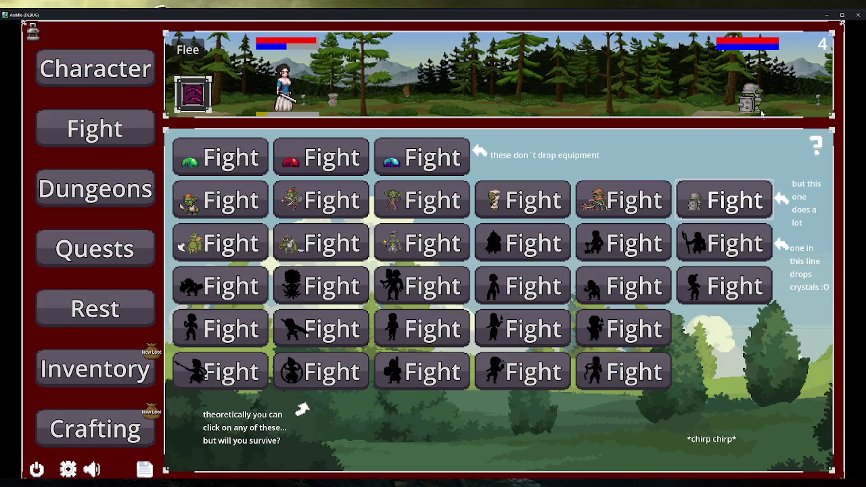
left_click(187, 49)
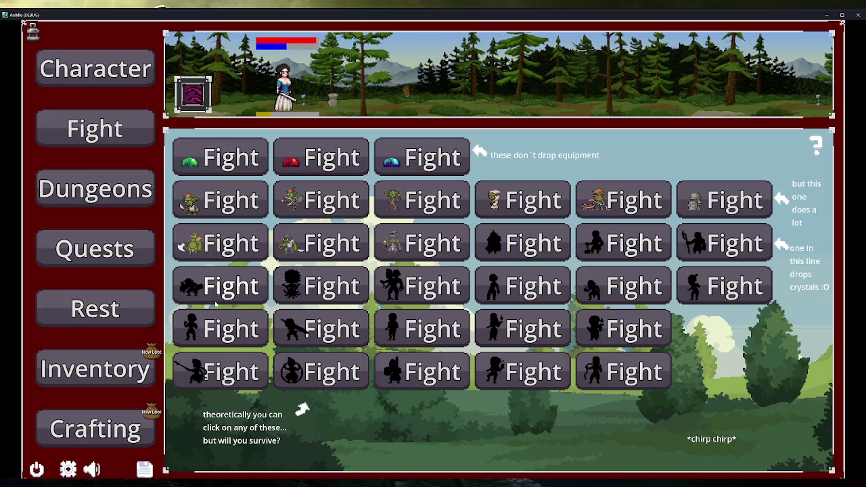
left_click(858, 15)
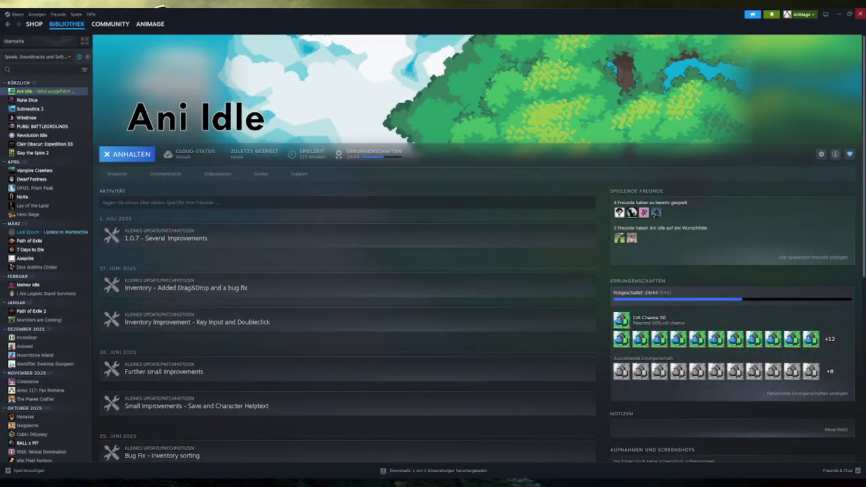
Step: Close Steam, switch to the WaniKani dashboard in Firefox, and reload it
left_click(860, 13)
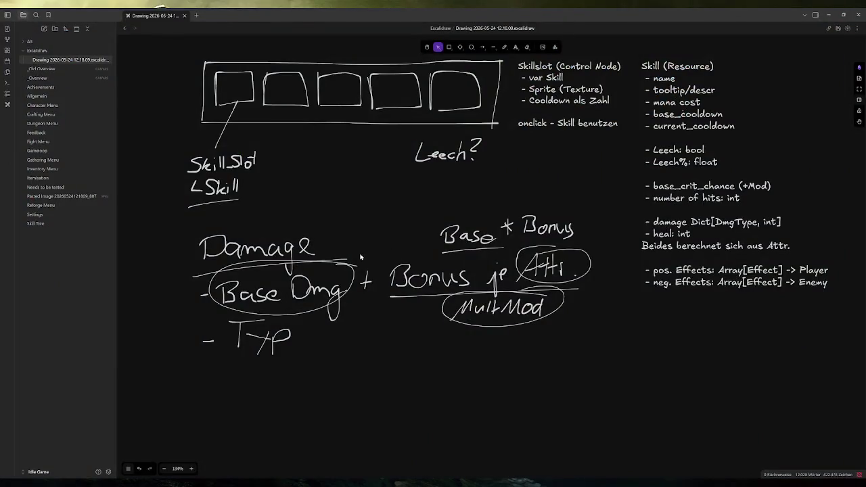
scroll(502, 275, "right", 2)
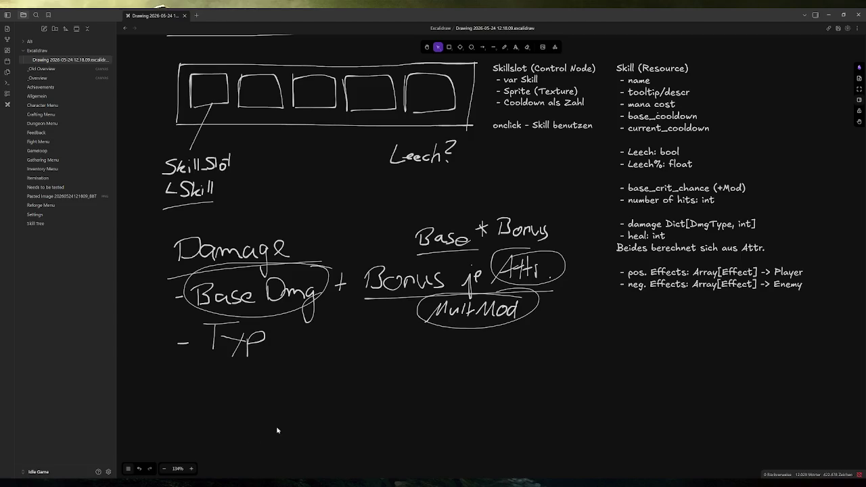
left_click(132, 483)
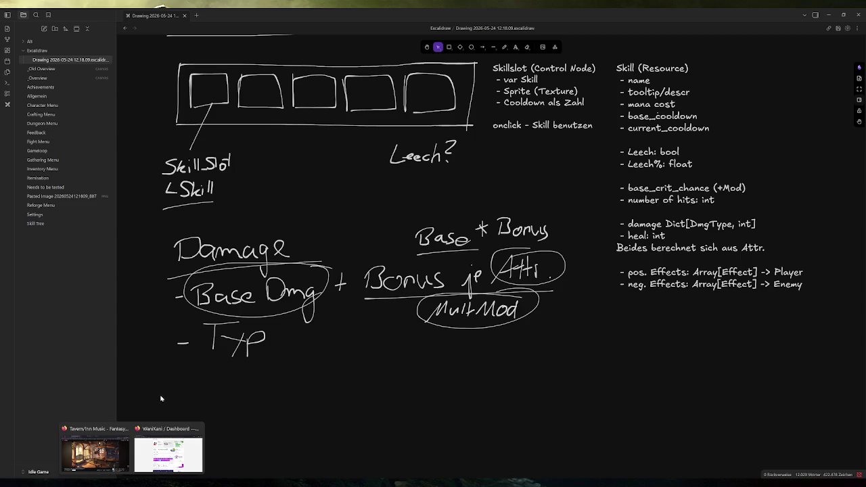
left_click(168, 452)
key("F5")
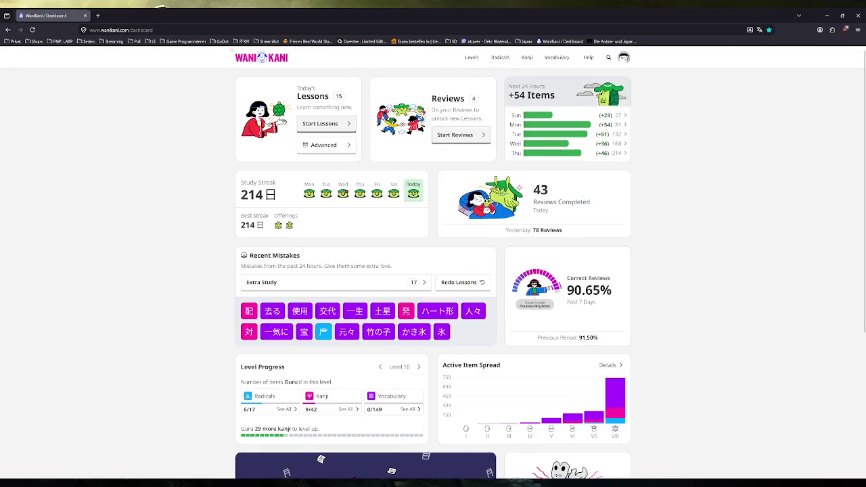
Step: Open a new Firefox tab and browse the Game Programmieren and GoDot bookmark folders
left_click(97, 15)
left_click(185, 42)
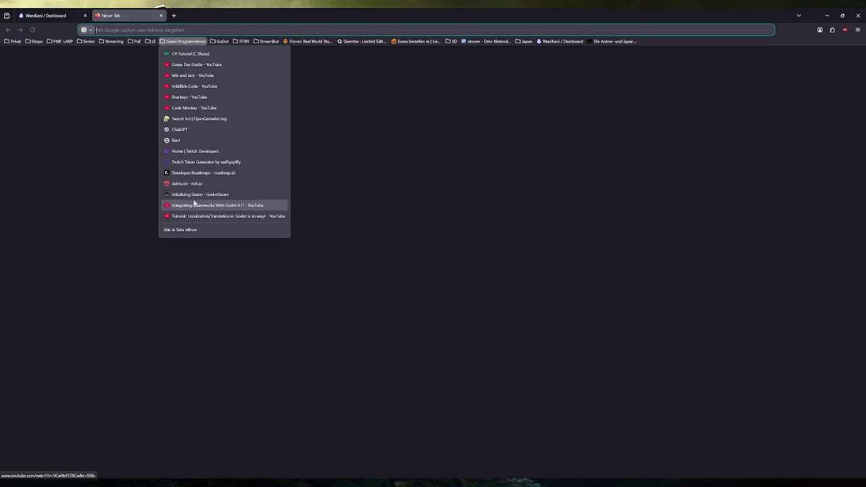
left_click(263, 42)
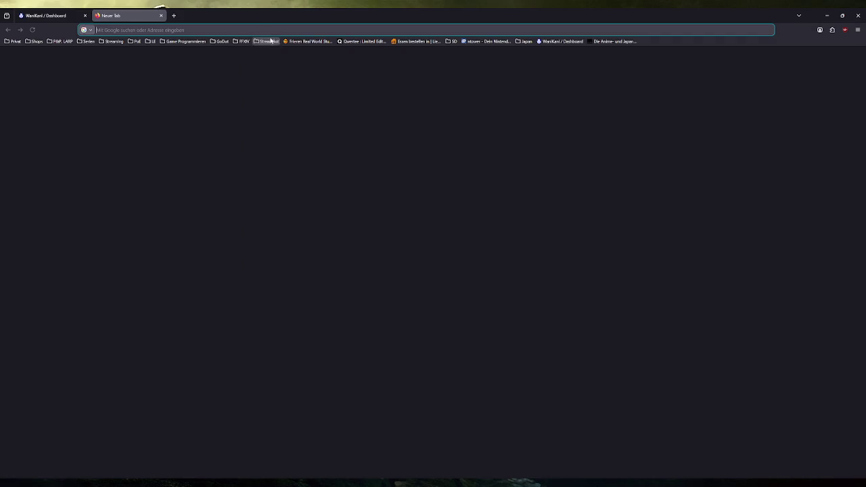
left_click(221, 42)
Step: Open the bookmarked itch.io assets page and filter to free Sprites tagged Characters
left_click(379, 102)
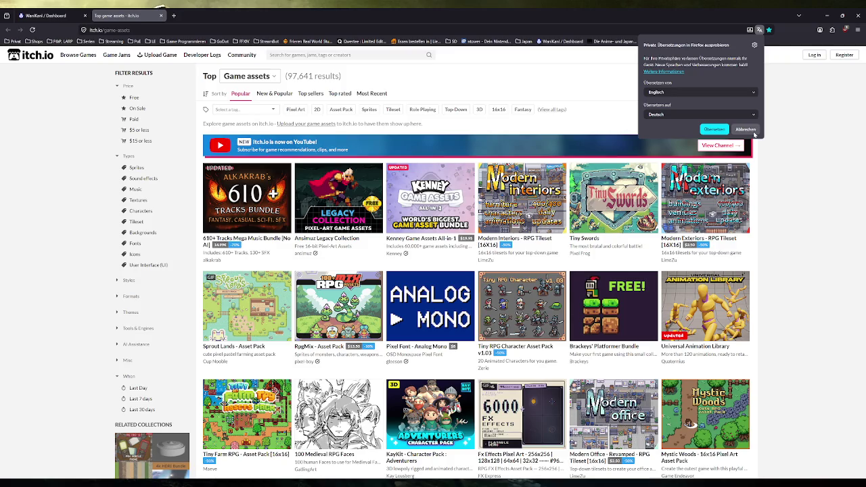
left_click(745, 129)
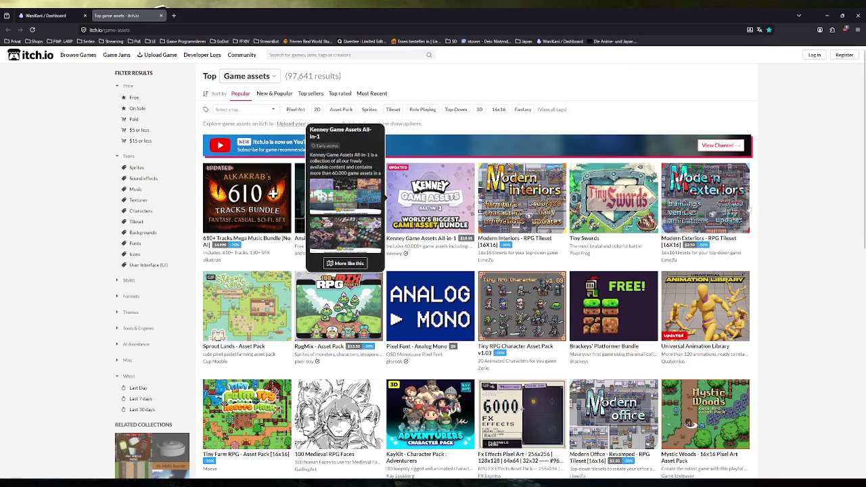
left_click(162, 97)
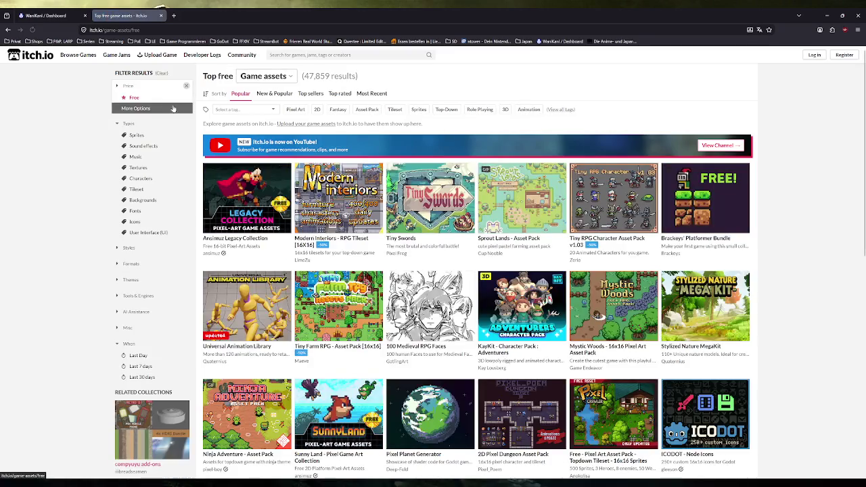
left_click(153, 138)
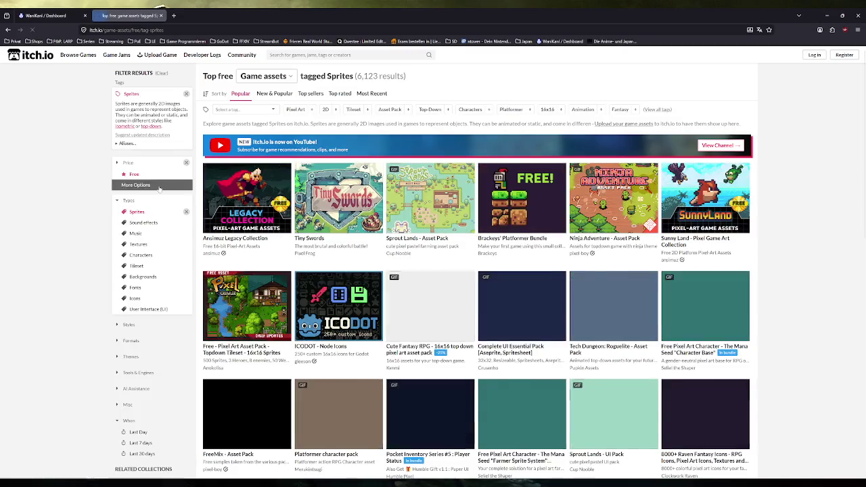
left_click(149, 256)
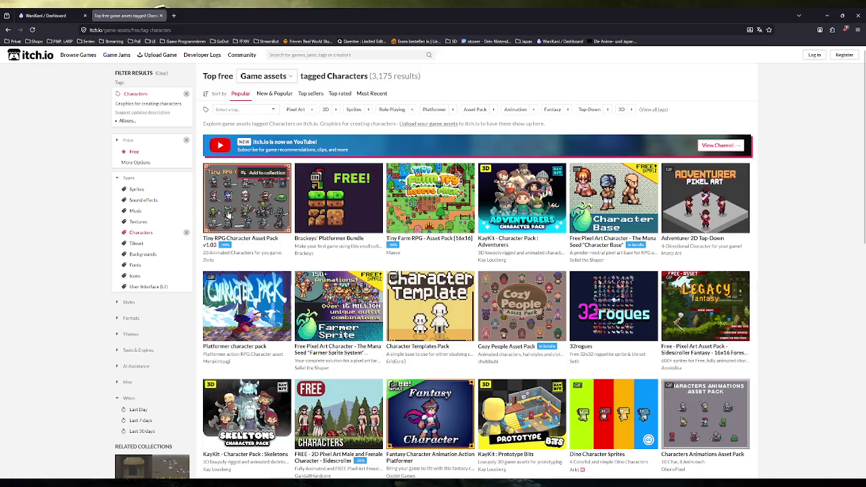
mouse_move(246, 203)
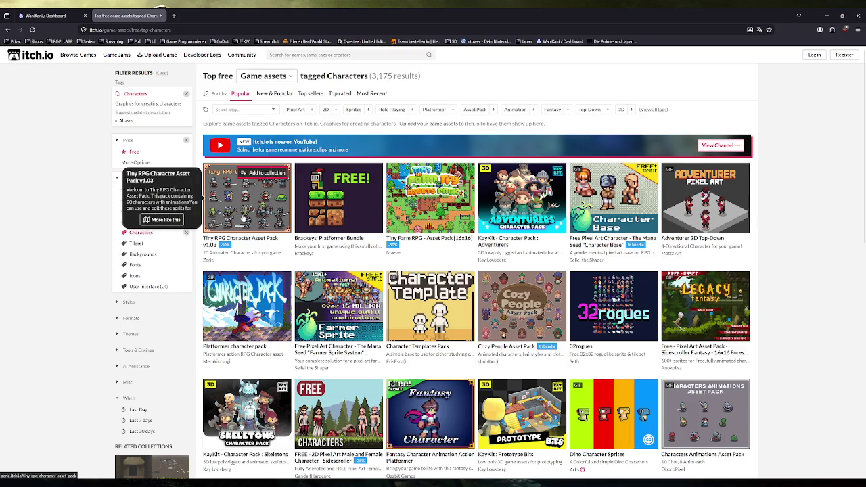
Step: Scroll through the grid of free character sprite packs
scroll(798, 265, "down", 2)
scroll(791, 266, "down", 2)
scroll(783, 268, "down", 1)
scroll(783, 269, "down", 1)
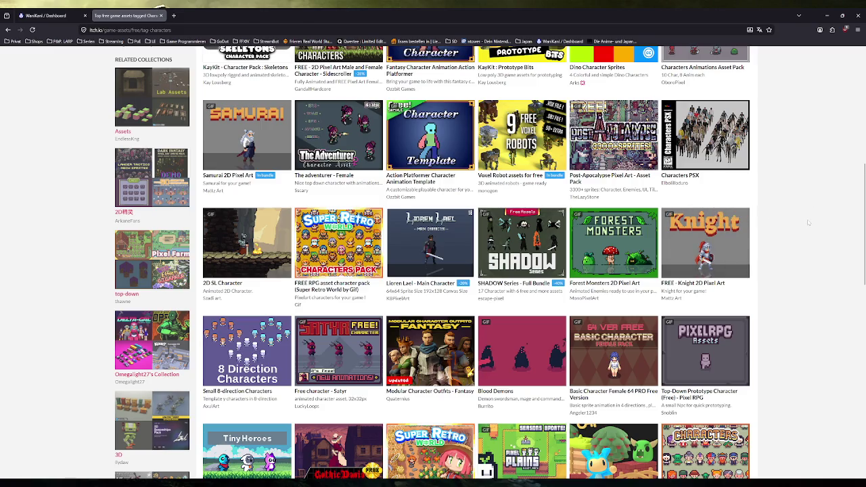
scroll(831, 215, "down", 3)
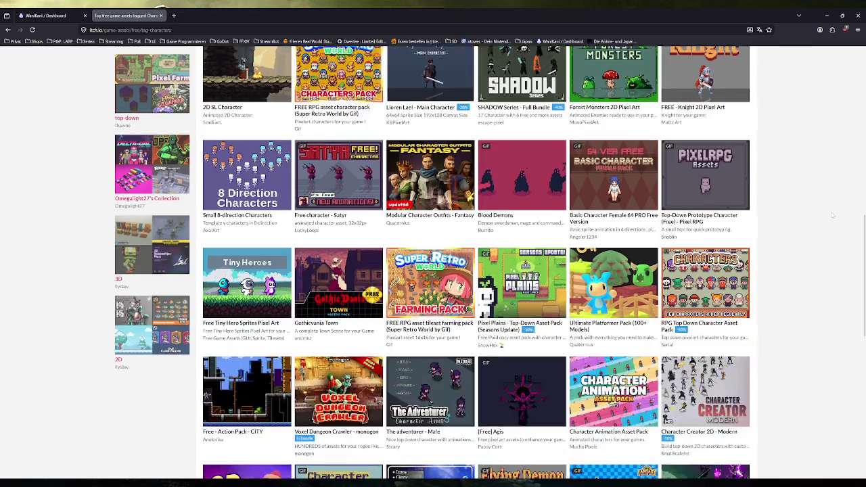
scroll(792, 206, "down", 3)
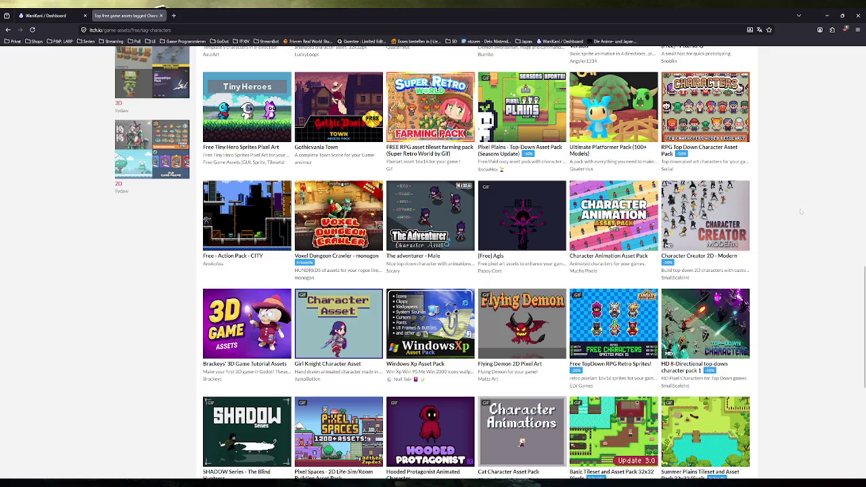
scroll(799, 209, "down", 1)
scroll(800, 211, "down", 1)
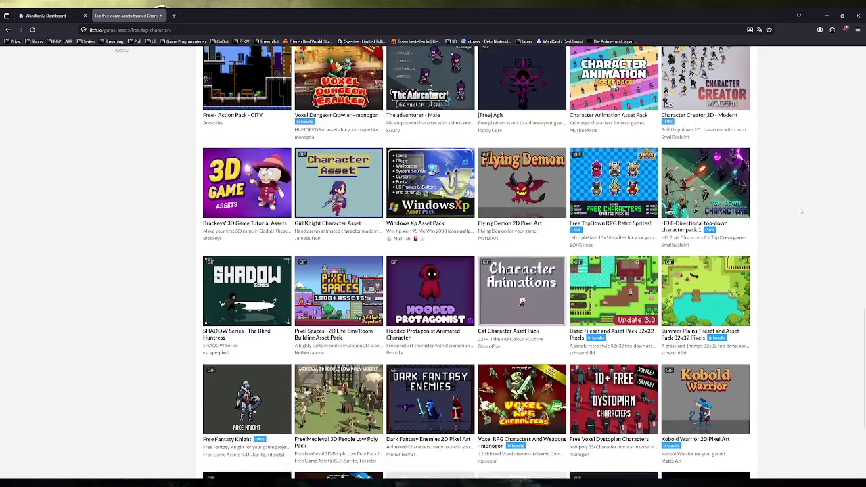
scroll(800, 211, "down", 2)
scroll(801, 211, "down", 1)
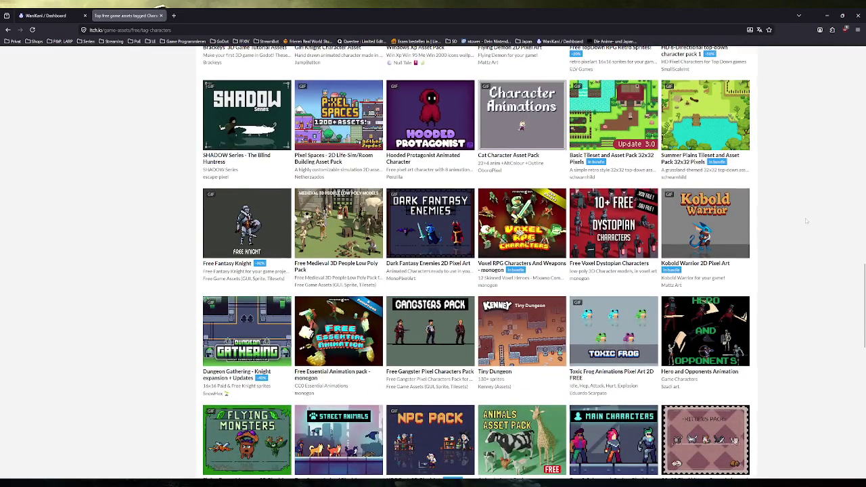
scroll(807, 252, "up", 5)
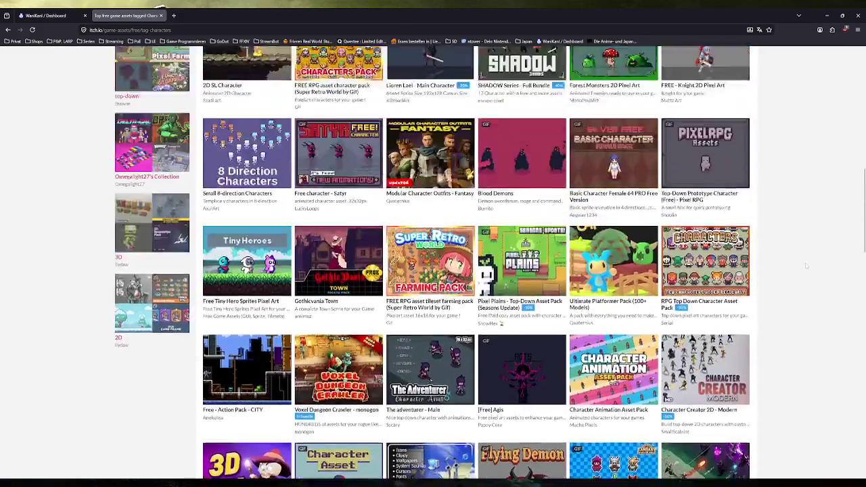
scroll(807, 251, "up", 5)
Step: Replace the Characters filter with an 'elv' tag filter on the game assets
left_click(186, 94)
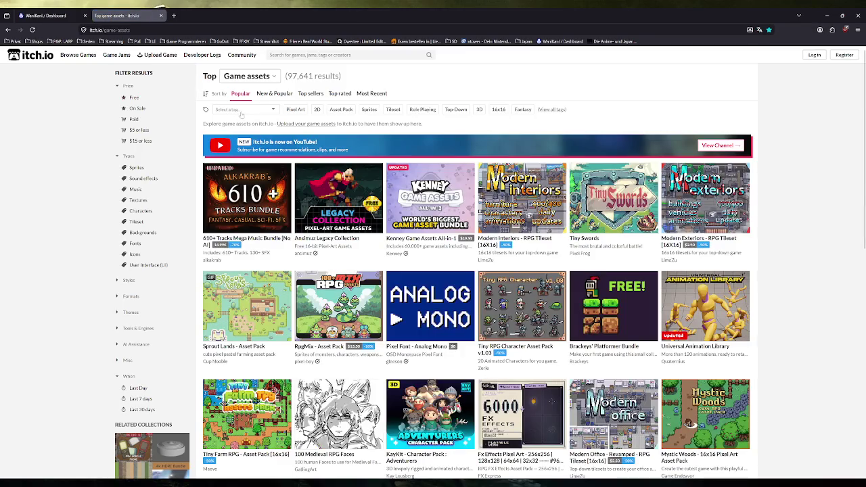
left_click(325, 55)
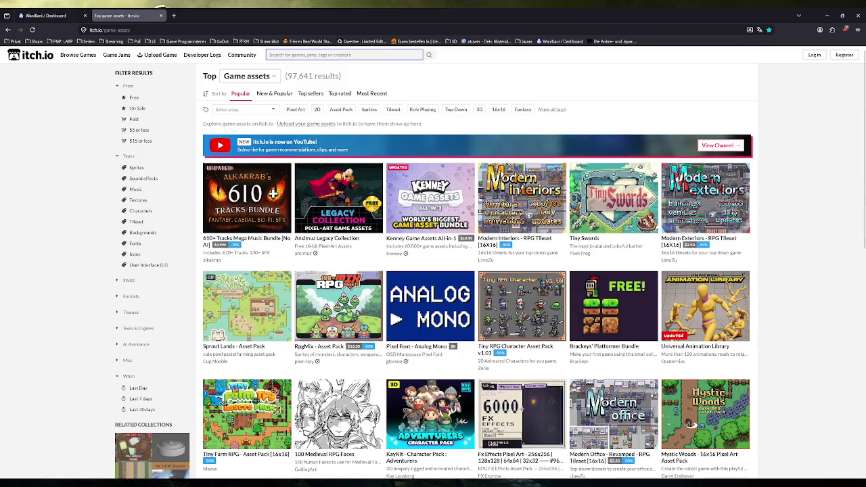
type("elv")
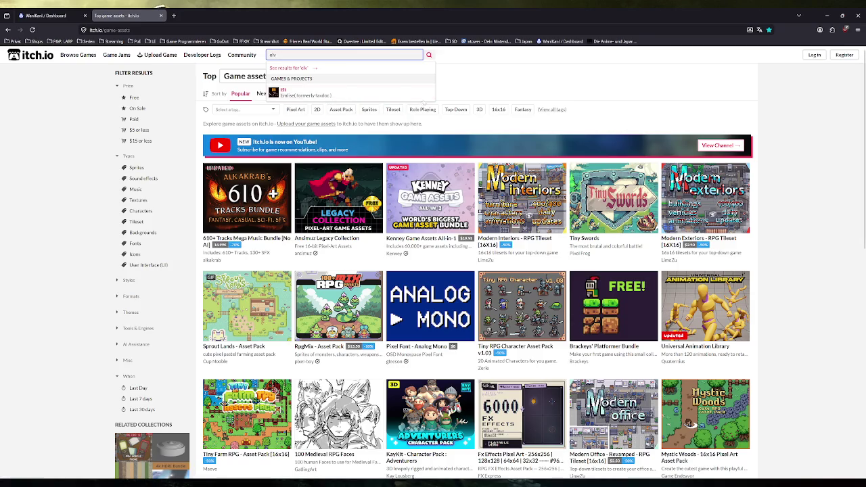
key("BackSpace")
key("BackSpace")
key("BackSpace")
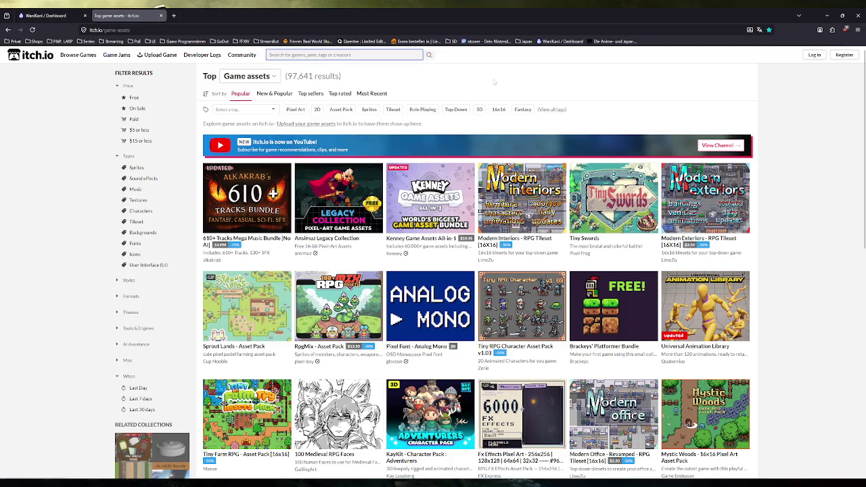
left_click(243, 110)
type("elv")
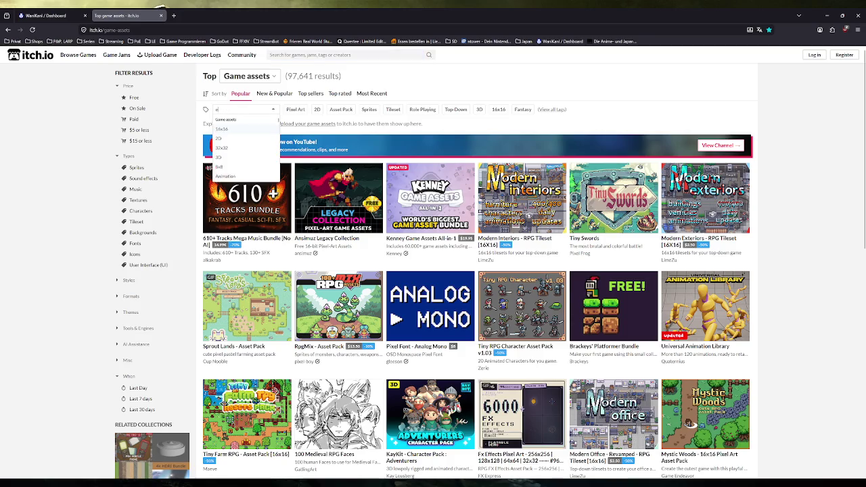
key("Return")
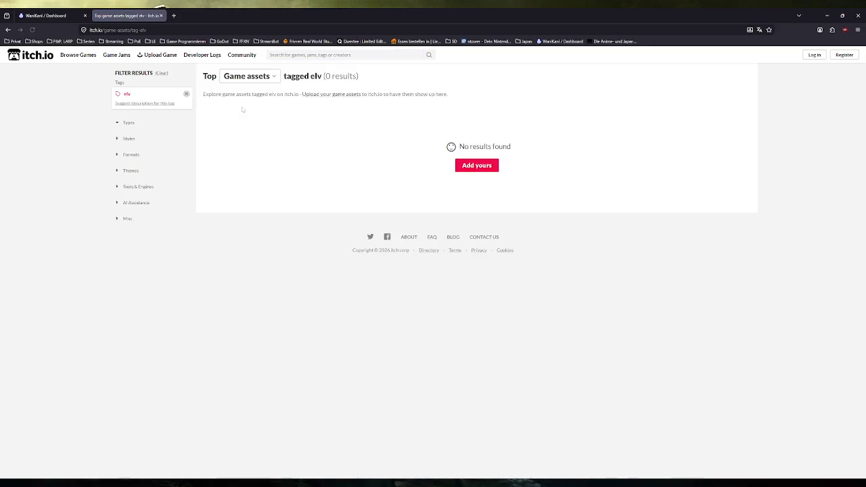
Step: Remove the empty 'elv' tag filter and check the listing
left_click(186, 94)
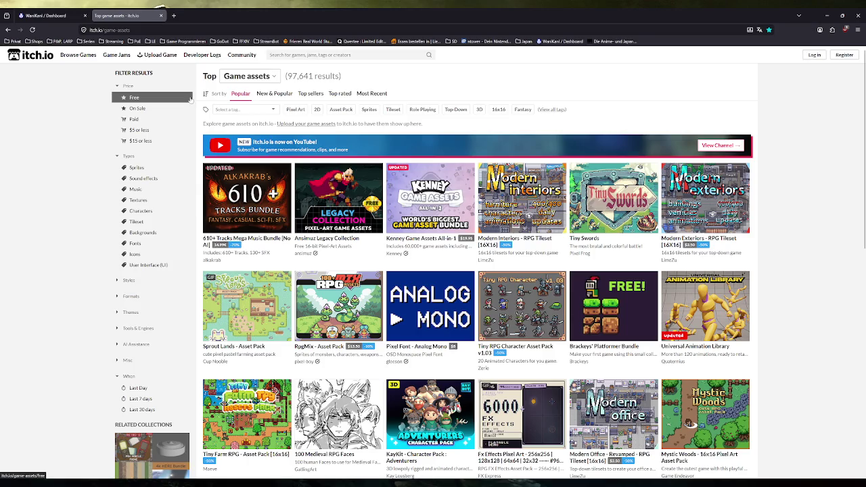
mouse_move(338, 203)
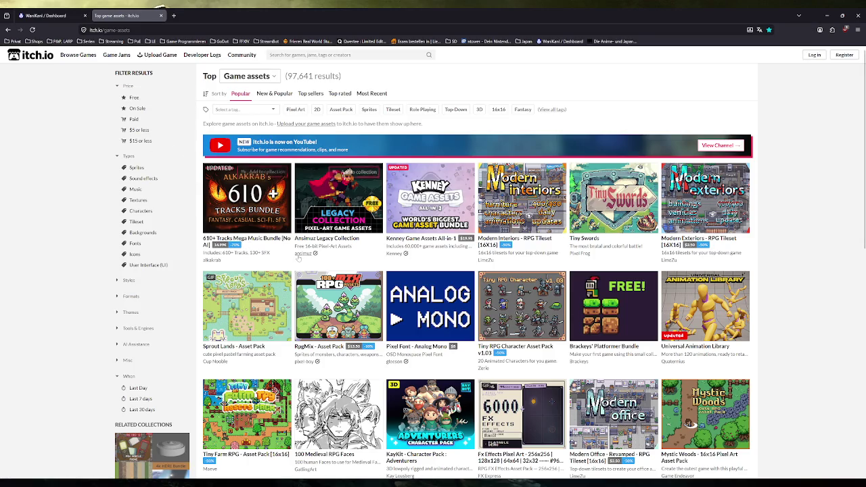
scroll(154, 244, "down", 2)
scroll(155, 240, "up", 2)
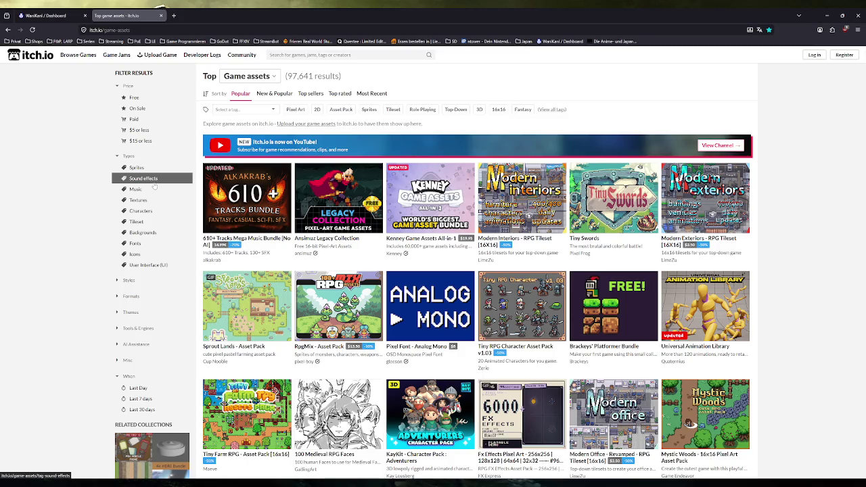
Step: View itch.io search results for 'elv', return to game assets, then bring up Streamer.bot
left_click(338, 55)
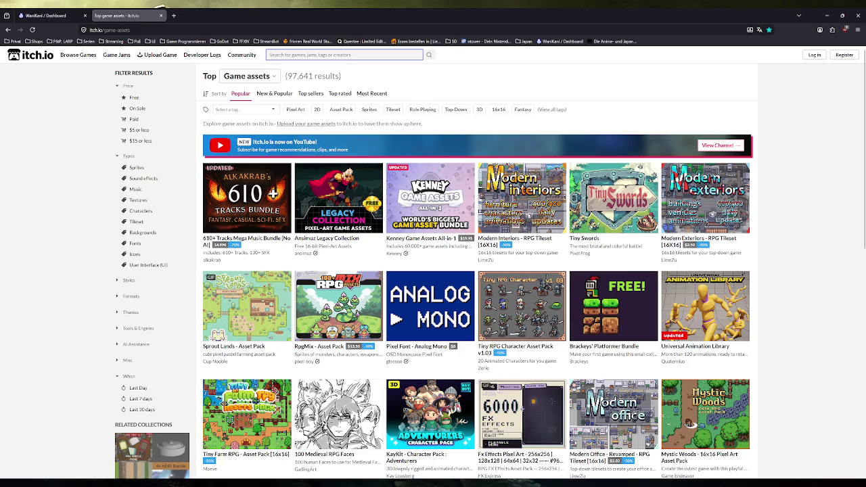
type("elv")
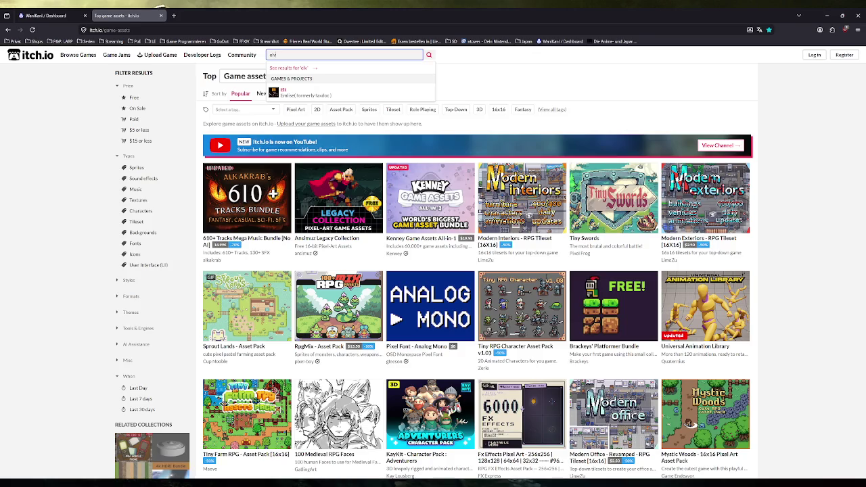
left_click(303, 69)
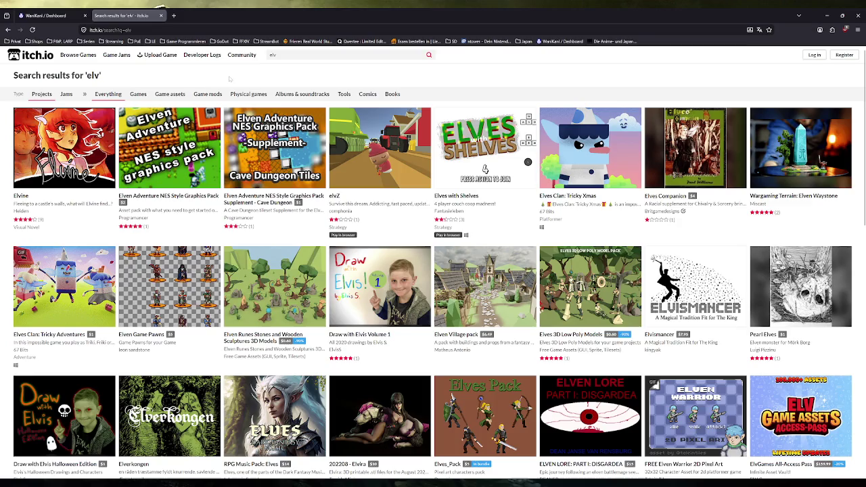
left_click(7, 29)
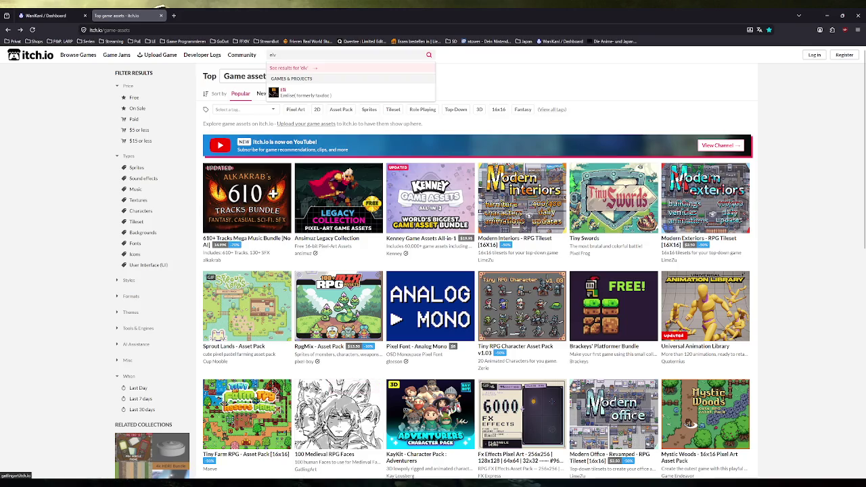
left_click(193, 448)
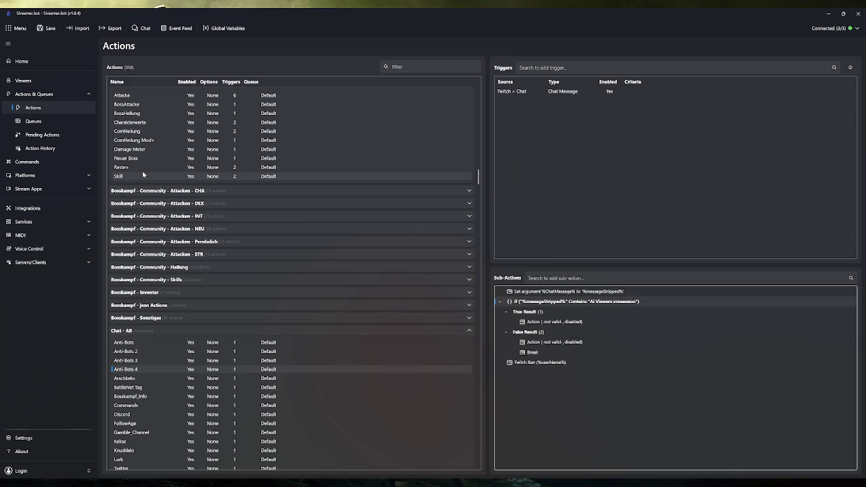
scroll(160, 228, "up", 1)
scroll(160, 228, "down", 4)
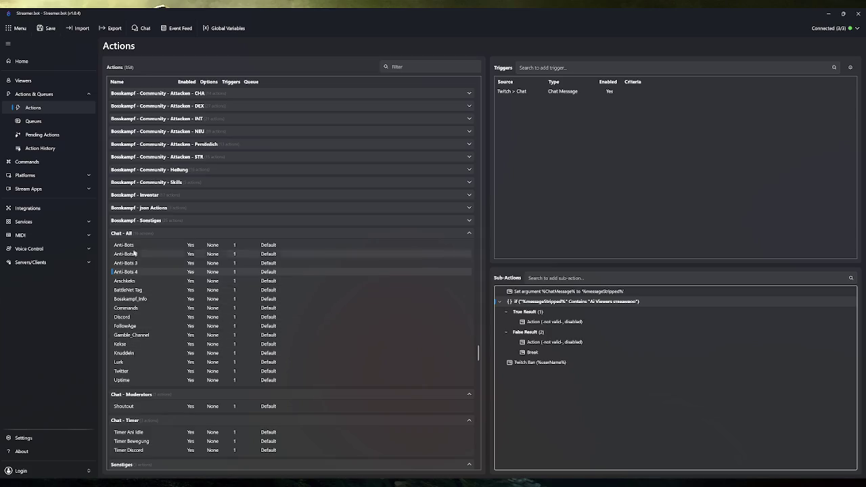
scroll(132, 247, "down", 2)
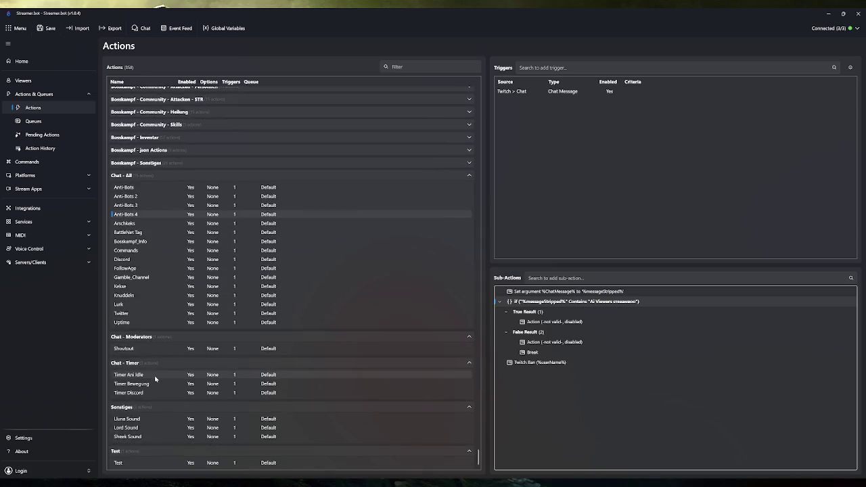
scroll(156, 384, "up", 4)
scroll(156, 387, "up", 3)
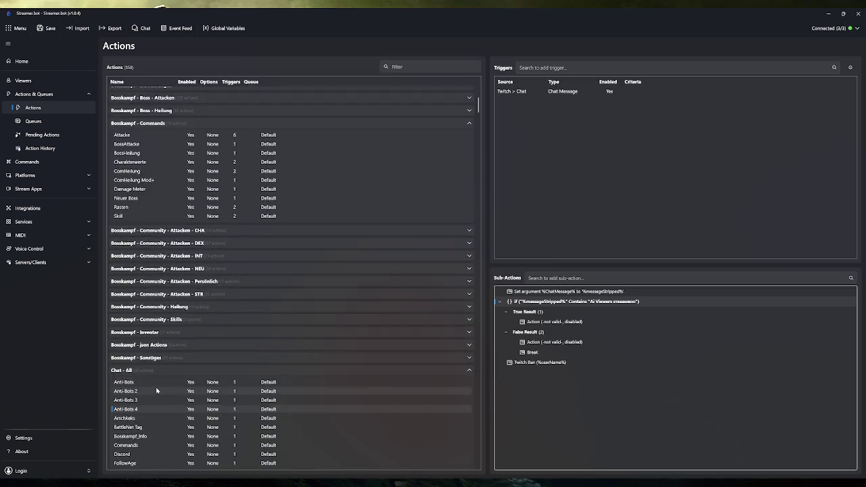
left_click(828, 13)
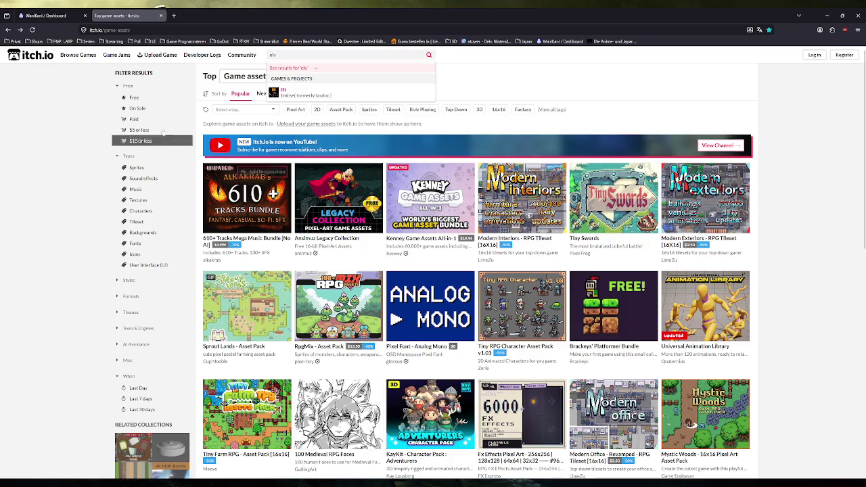
Step: Filter itch.io game assets to free Characters assets in the Pixel Art style
left_click(143, 87)
left_click(142, 98)
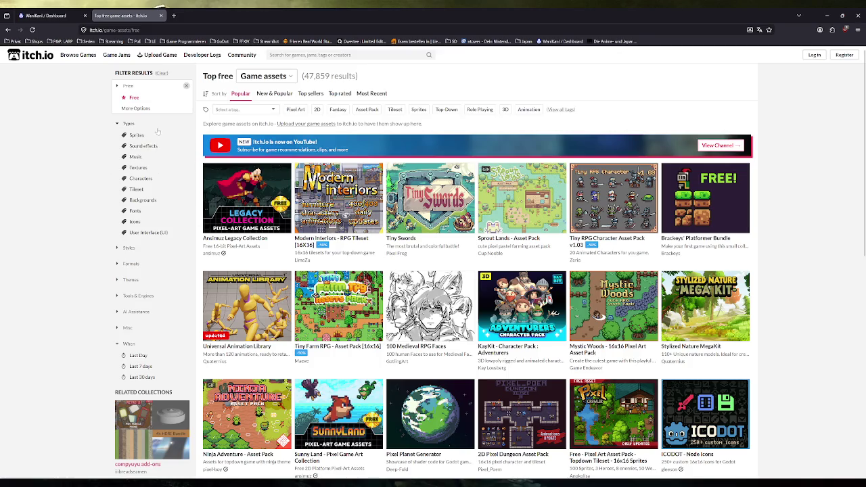
left_click(142, 178)
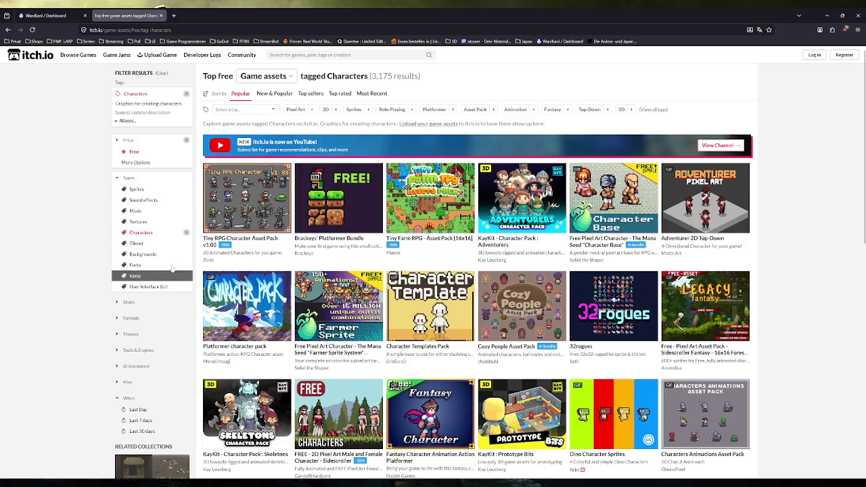
left_click(295, 109)
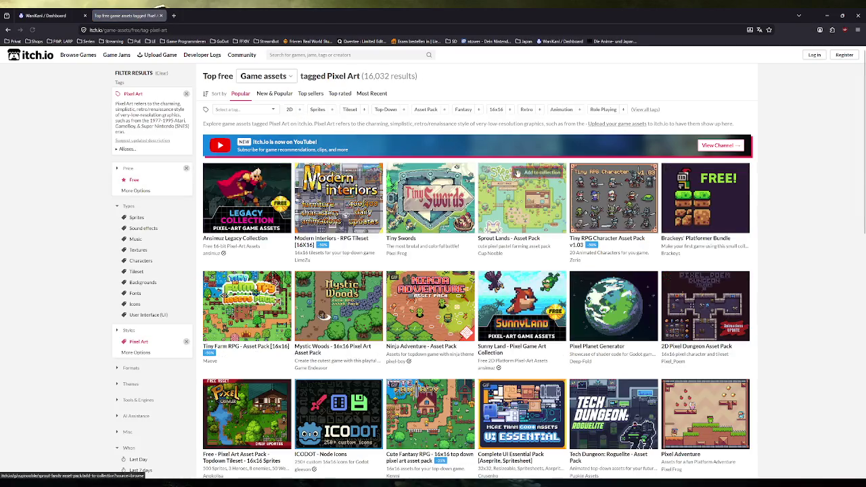
Step: Scroll through the free Pixel Art assets, return to the top, and re-add the Characters tag
scroll(813, 265, "down", 3)
scroll(792, 262, "down", 3)
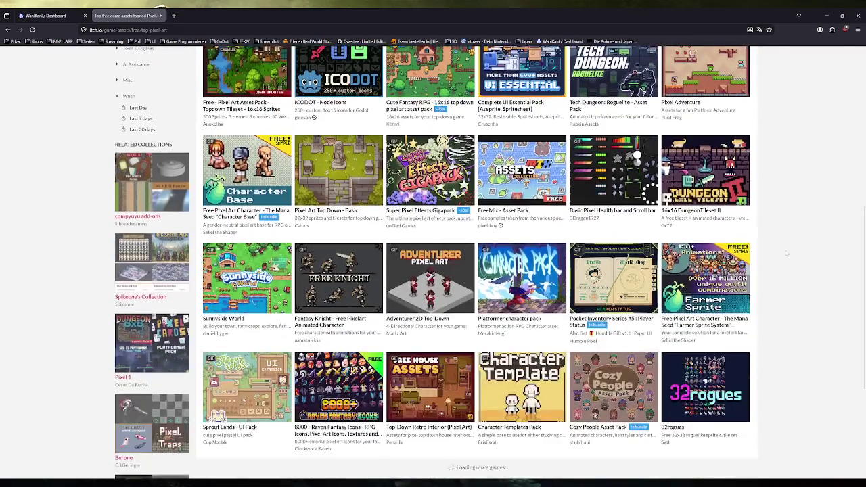
scroll(795, 250, "down", 2)
scroll(800, 228, "down", 3)
scroll(800, 228, "down", 2)
scroll(801, 228, "down", 1)
scroll(802, 228, "down", 2)
scroll(802, 228, "down", 2)
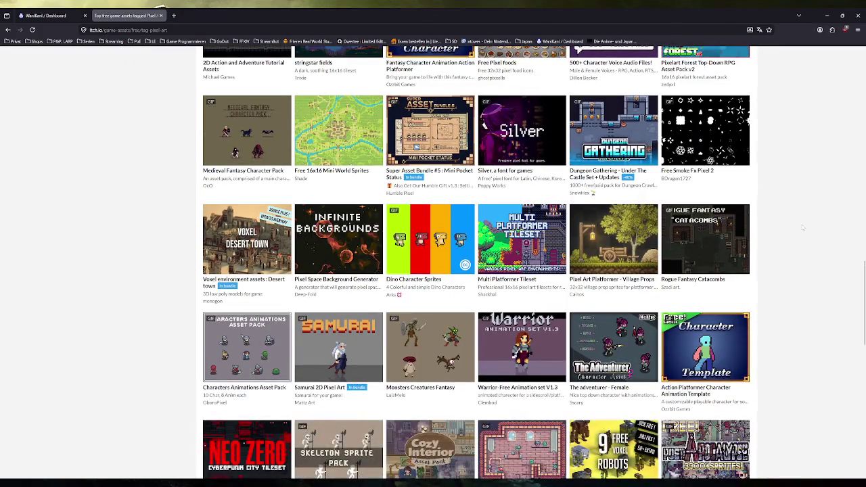
scroll(802, 228, "down", 3)
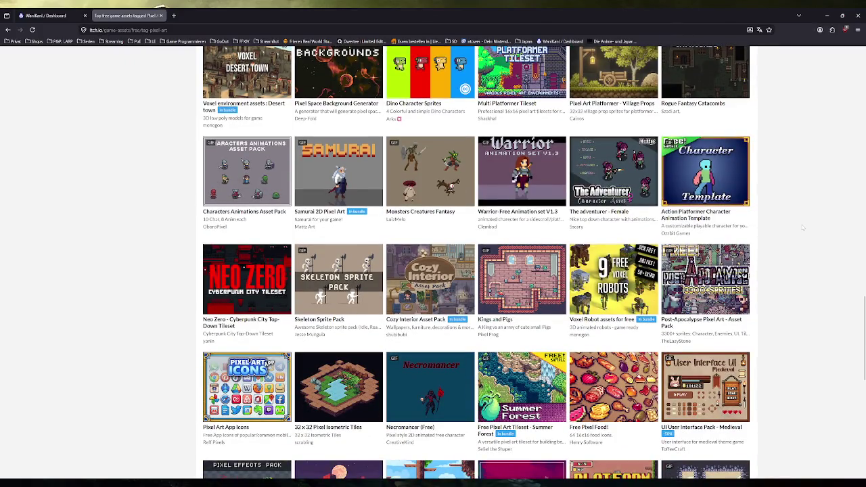
scroll(802, 227, "down", 1)
scroll(802, 227, "down", 1)
scroll(802, 227, "down", 1)
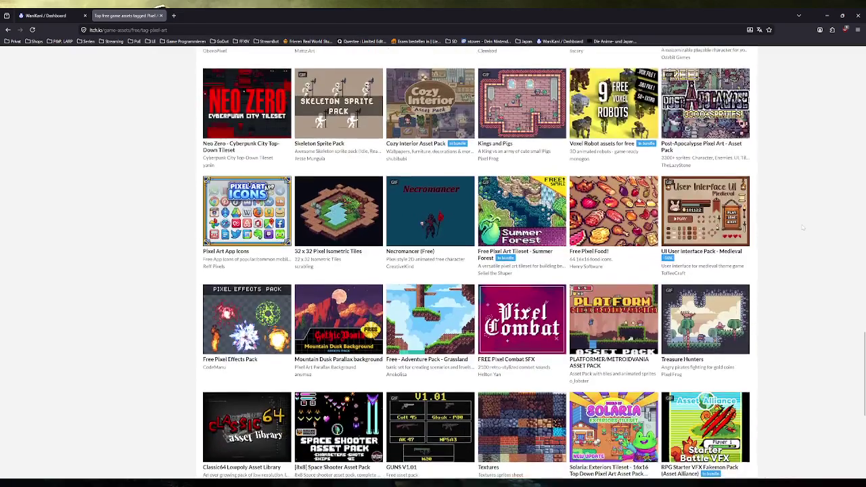
scroll(802, 227, "down", 3)
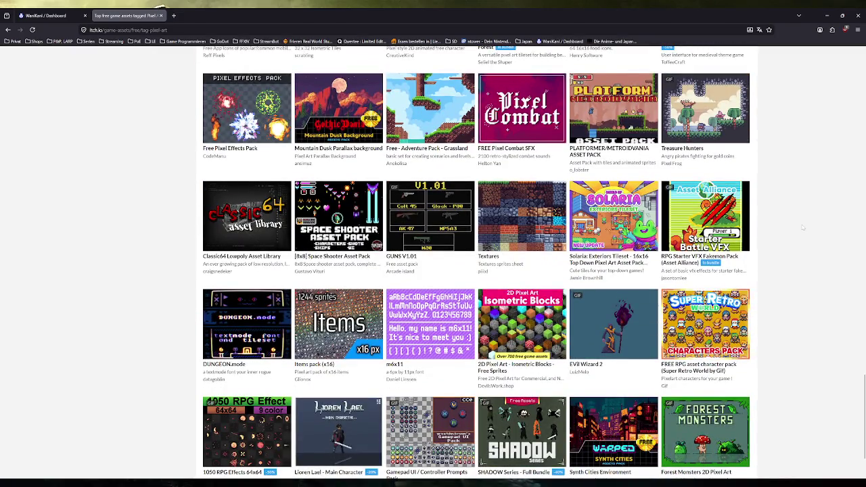
scroll(802, 228, "down", 2)
scroll(802, 228, "down", 3)
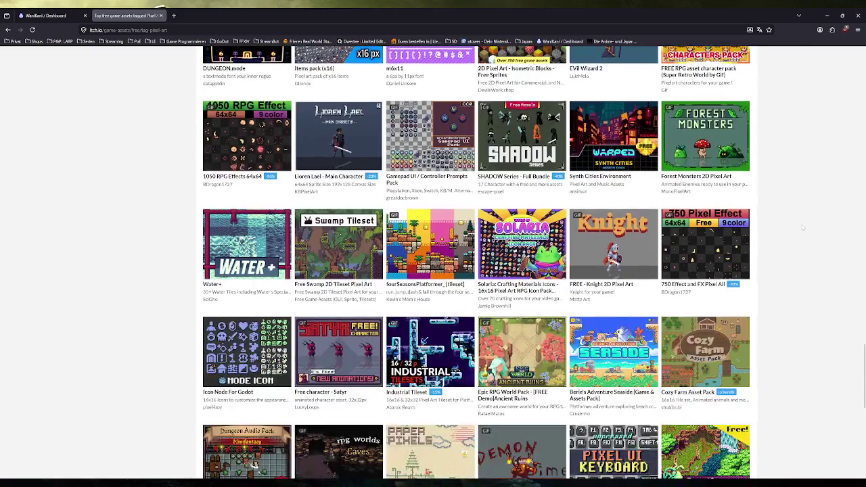
key("Home")
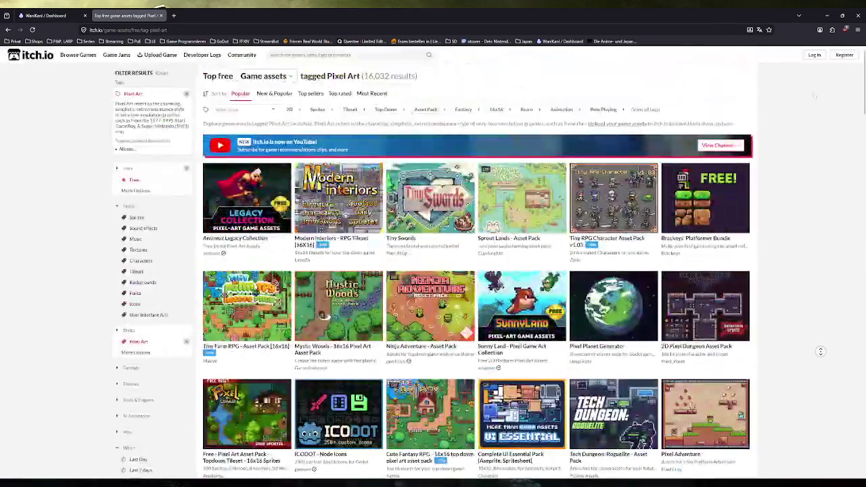
left_click(140, 261)
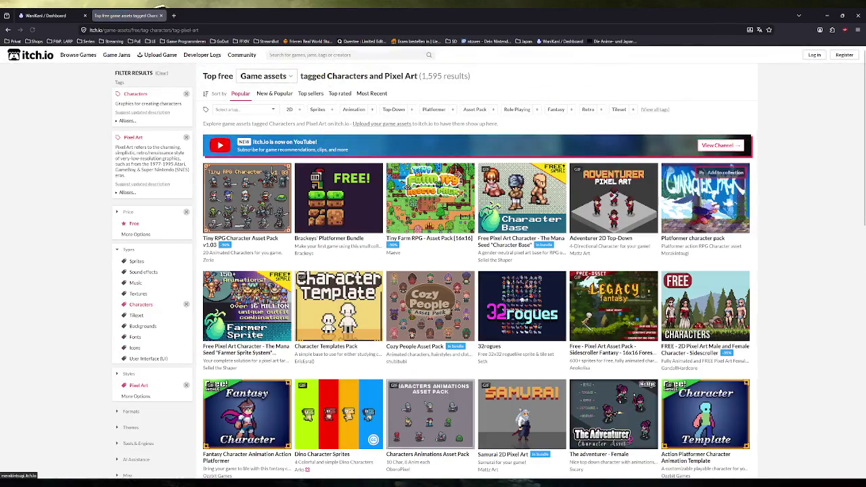
Step: Scroll through the free assets tagged both Characters and Pixel Art
scroll(798, 156, "down", 3)
scroll(805, 190, "down", 4)
scroll(812, 223, "down", 2)
scroll(819, 257, "down", 3)
scroll(823, 276, "down", 3)
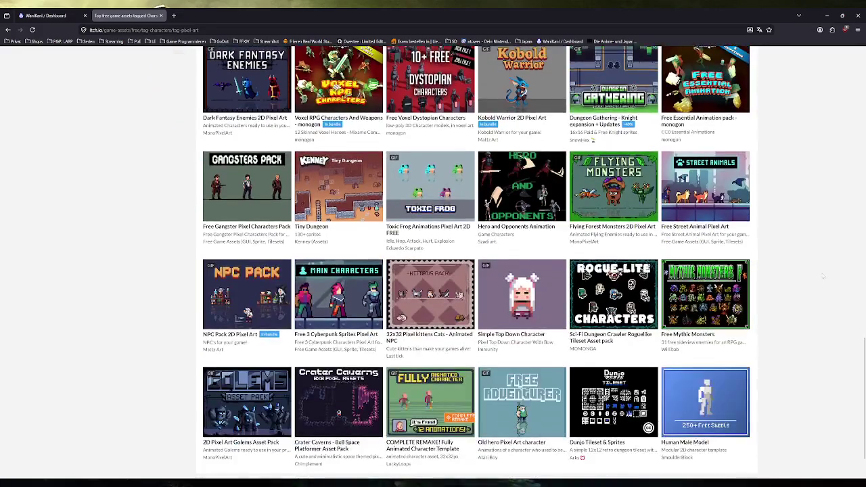
scroll(822, 275, "down", 3)
scroll(822, 276, "down", 3)
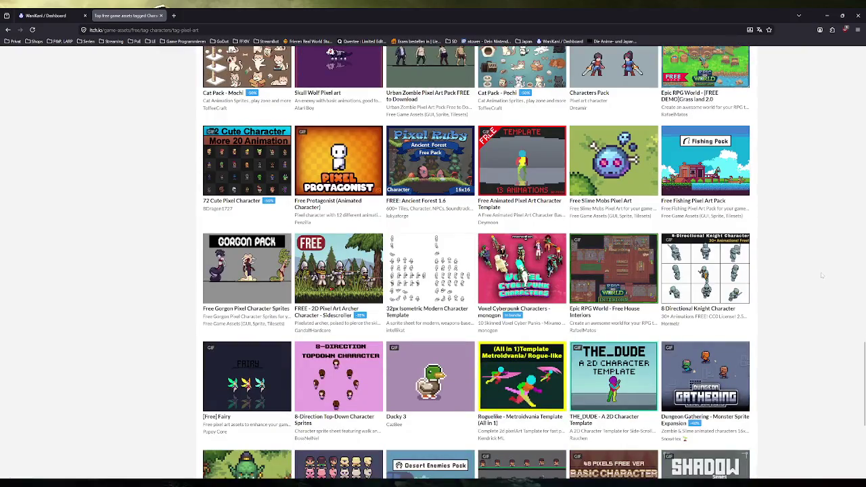
scroll(820, 272, "down", 3)
scroll(811, 270, "down", 2)
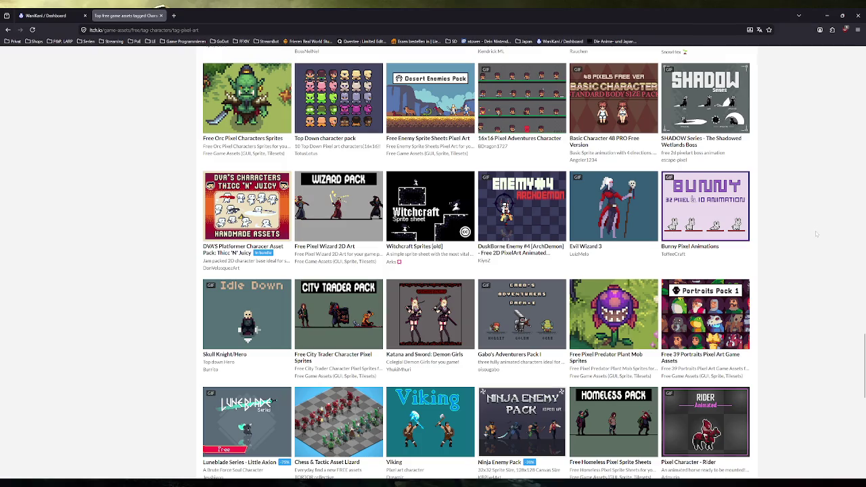
scroll(816, 234, "down", 1)
scroll(816, 234, "down", 1)
scroll(815, 234, "down", 1)
scroll(816, 234, "down", 1)
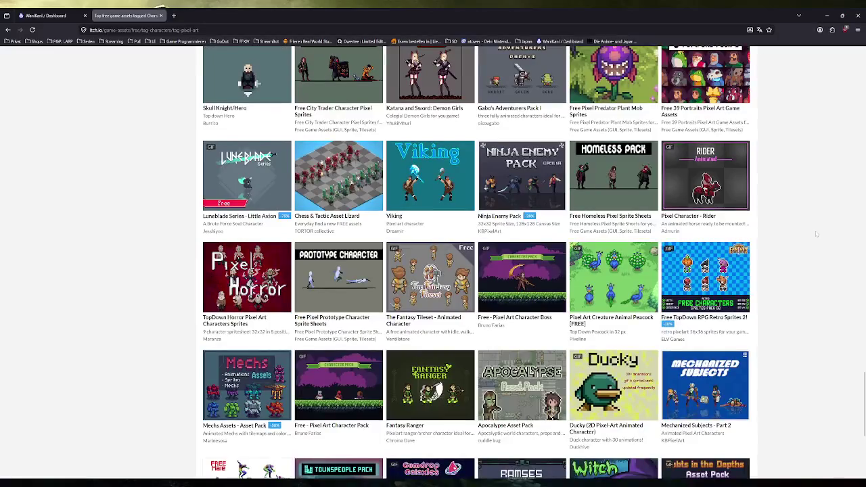
scroll(815, 230, "down", 1)
scroll(815, 230, "down", 1)
scroll(815, 230, "down", 1)
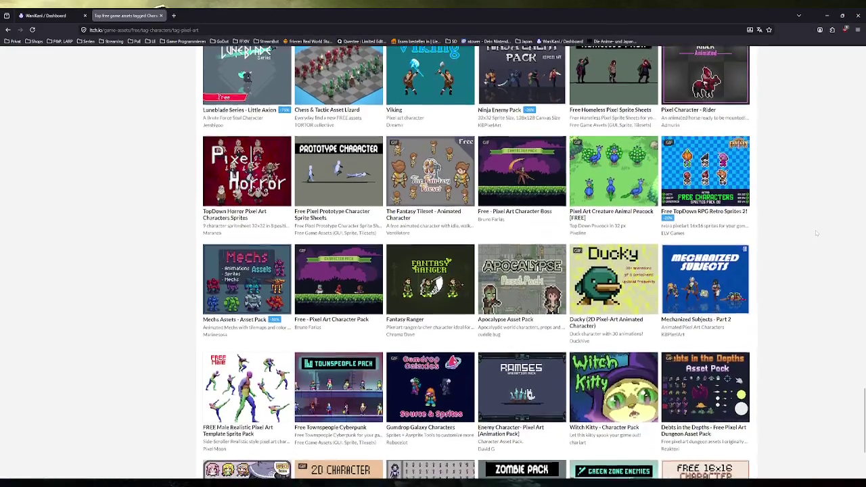
scroll(815, 230, "down", 1)
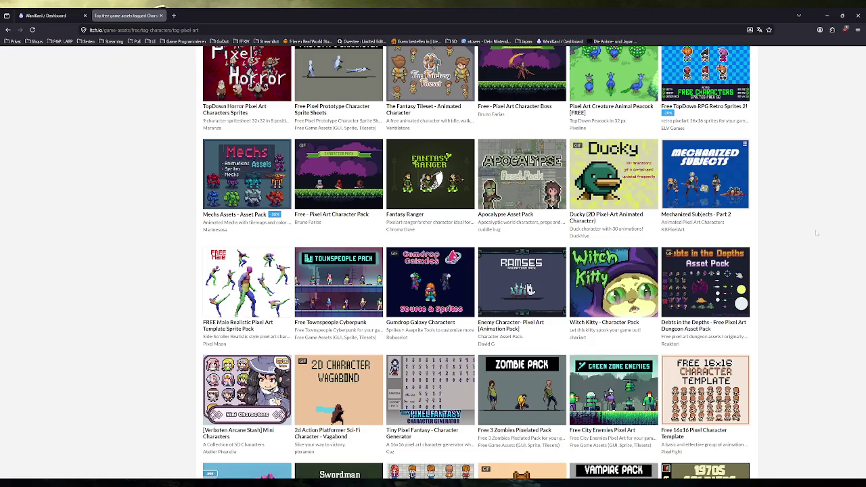
scroll(815, 230, "down", 3)
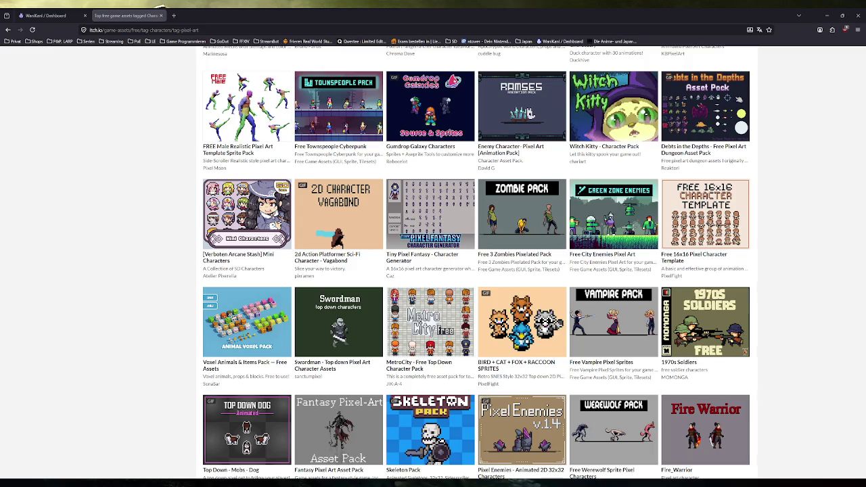
Step: Go to the ELV Games creator page at elvgames.itch.io
key("ctrl+l")
type("elvgames.itch.io")
key("Return")
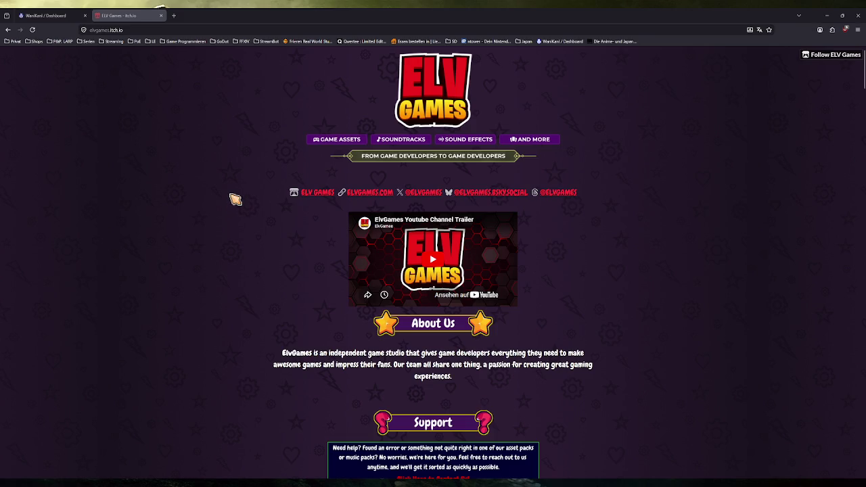
Step: Scroll ELV Games' page through Bundle Deals and New Releases, including the $96 Game Assets Mega Bundle
scroll(234, 199, "down", 1)
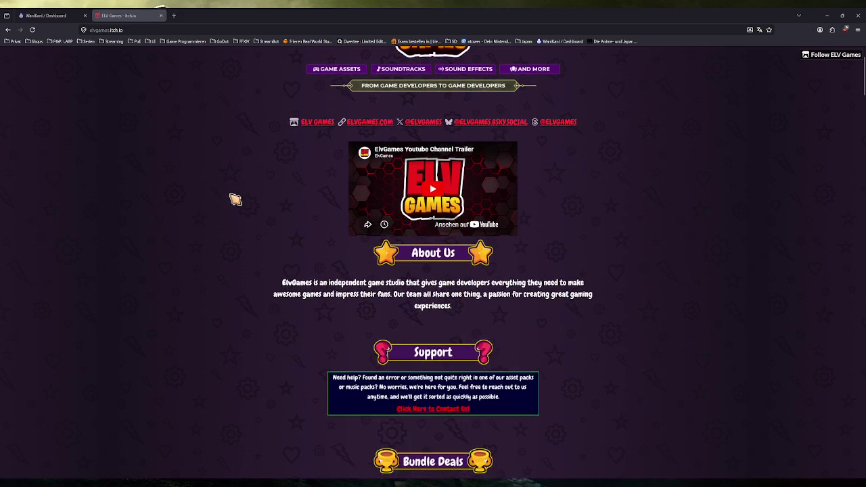
scroll(234, 199, "down", 1)
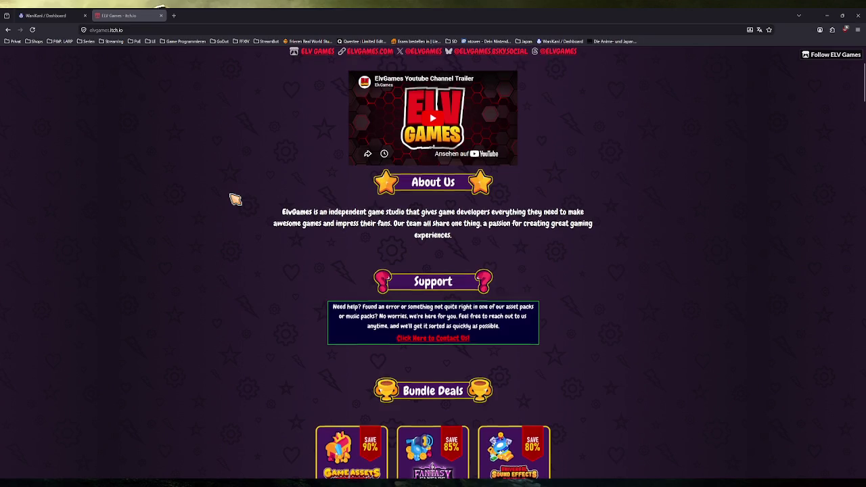
scroll(234, 199, "down", 2)
scroll(234, 198, "down", 2)
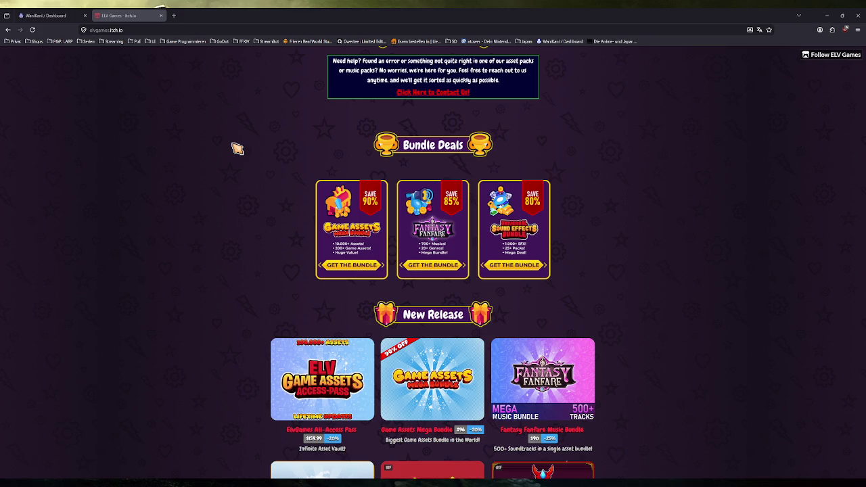
scroll(237, 148, "down", 1)
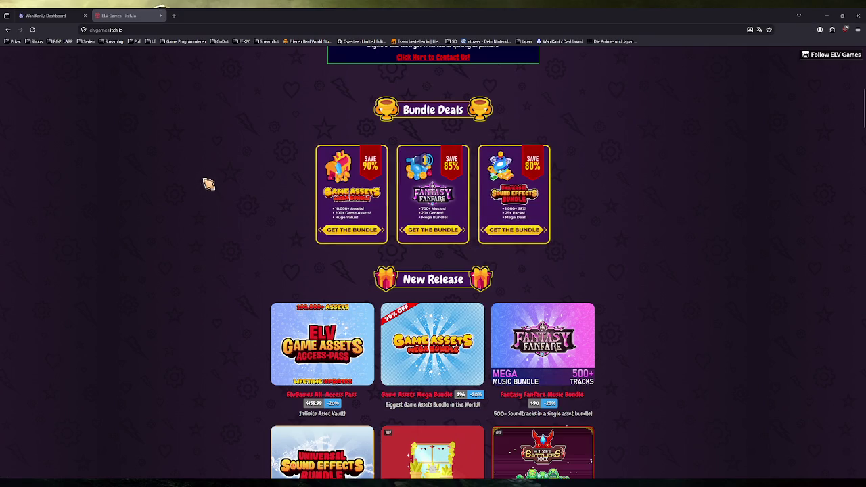
scroll(221, 226, "down", 1)
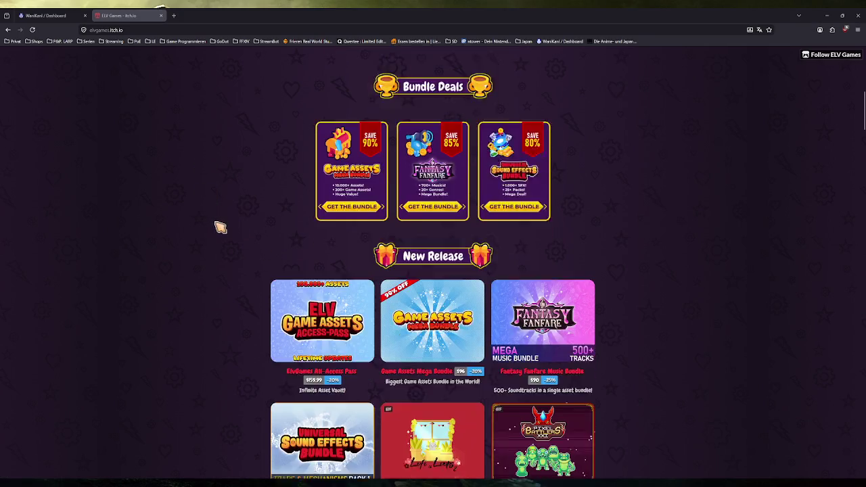
scroll(220, 226, "down", 2)
scroll(221, 226, "down", 1)
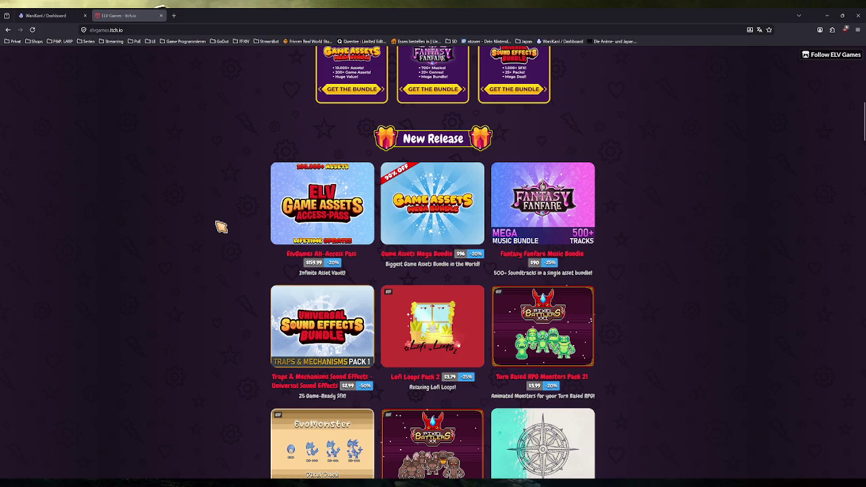
scroll(220, 226, "down", 1)
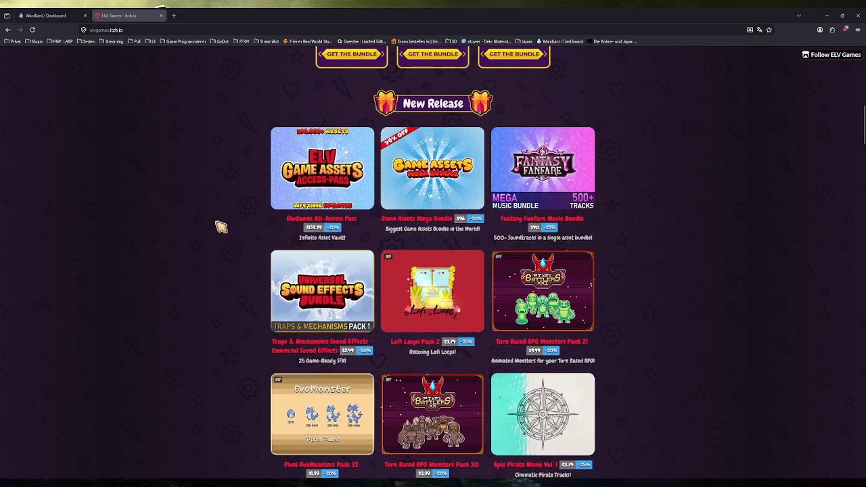